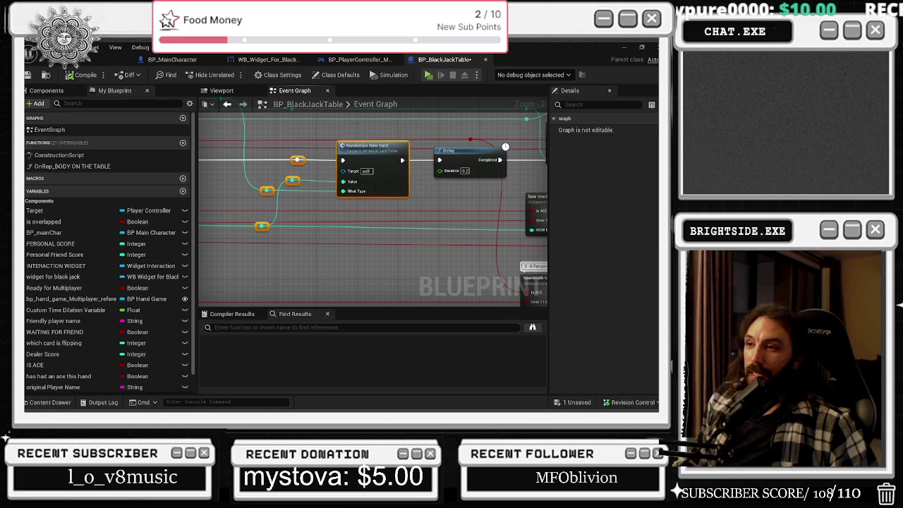
- Pan around the Event Graph and select the IS ACE and Which Card Is Flipping nodes
{"action": "scroll", "coordinate": [228, 165], "scroll_direction": "down", "scroll_amount": 2}
{"action": "left_click_drag", "start_coordinate": [228, 163], "coordinate": [385, 206]}
{"action": "left_click_drag", "start_coordinate": [321, 209], "coordinate": [296, 206]}
{"action": "left_click_drag", "start_coordinate": [211, 176], "coordinate": [369, 163]}
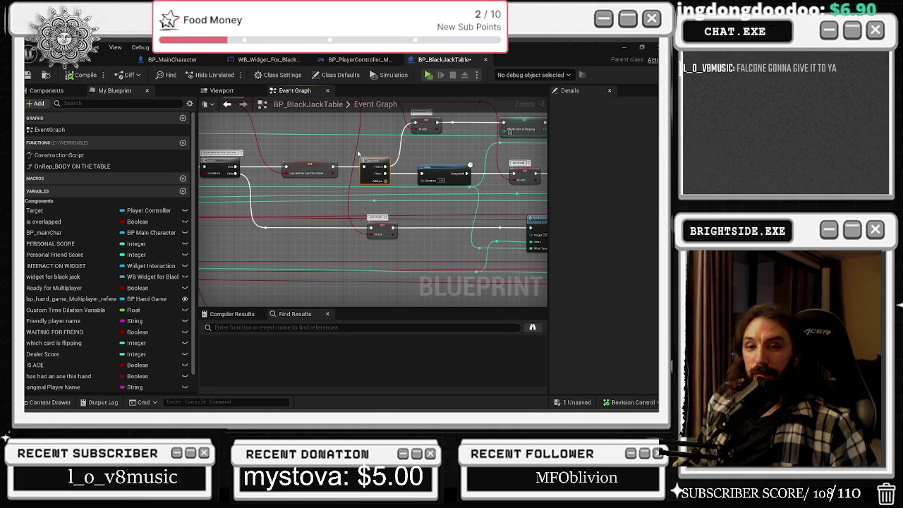
{"action": "left_click_drag", "start_coordinate": [367, 169], "coordinate": [303, 205]}
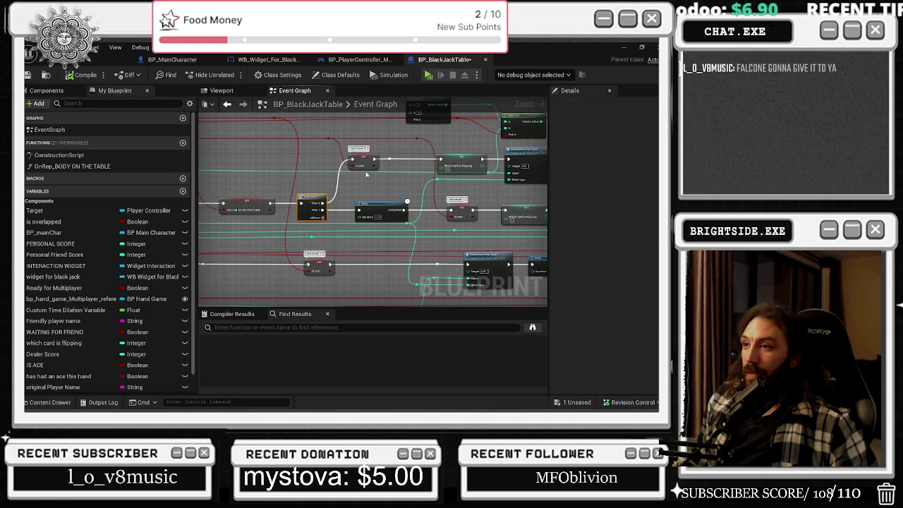
{"action": "left_click", "coordinate": [363, 163]}
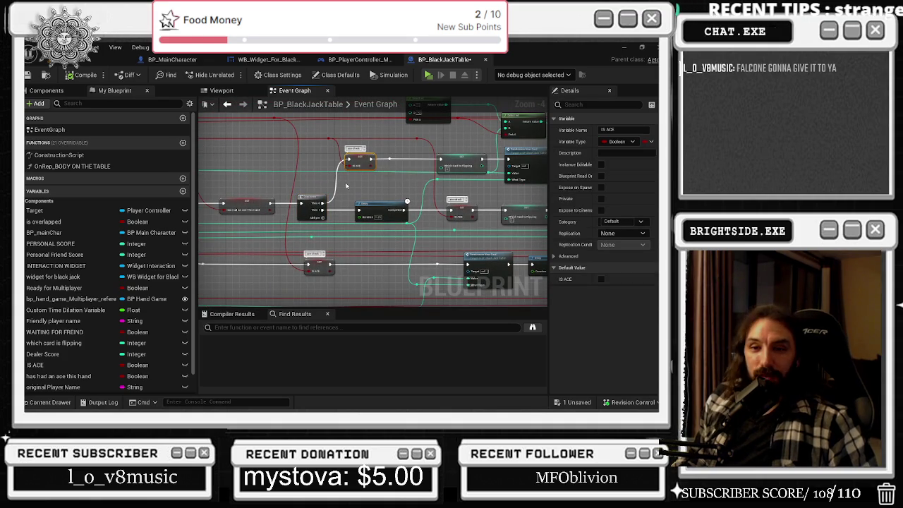
{"action": "left_click_drag", "start_coordinate": [388, 153], "coordinate": [489, 174]}
{"action": "left_click", "coordinate": [437, 159]}
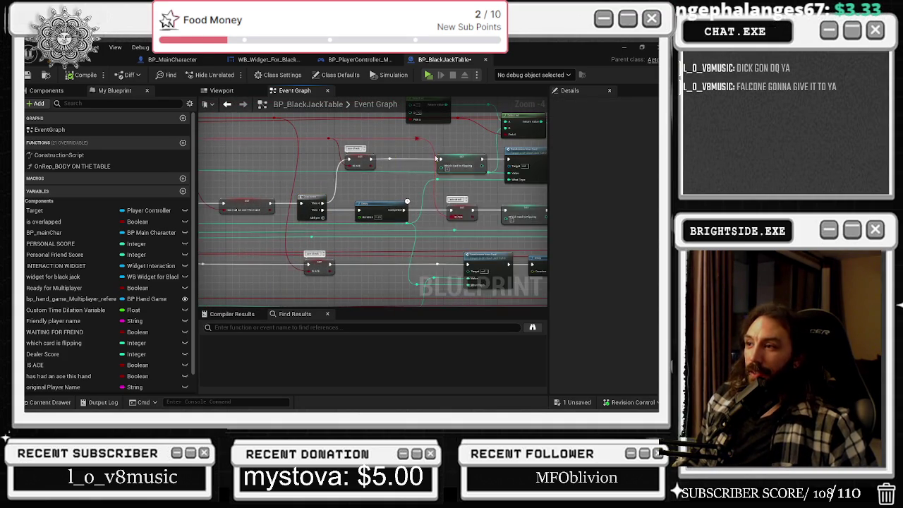
{"action": "scroll", "coordinate": [437, 160], "scroll_direction": "up", "scroll_amount": 2}
{"action": "left_click", "coordinate": [441, 161]}
{"action": "left_click_drag", "start_coordinate": [441, 160], "coordinate": [366, 133]}
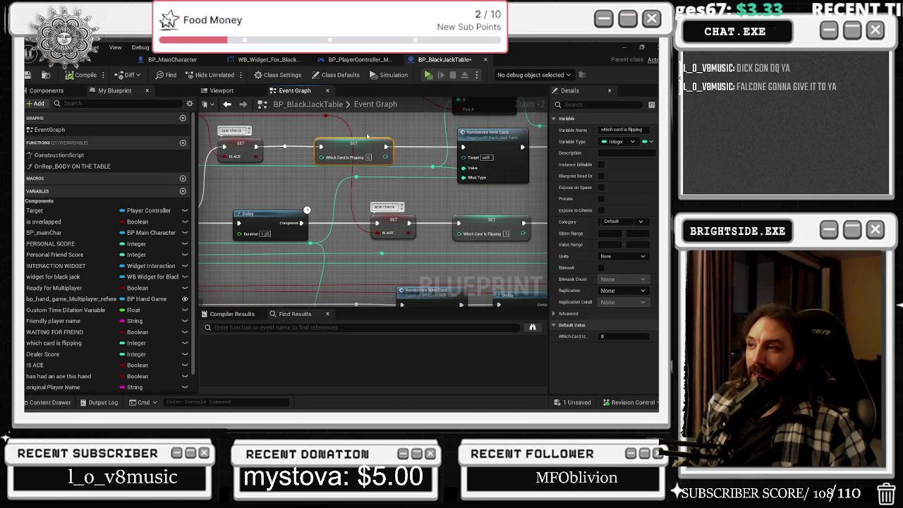
- Nudge Randomize New Card left and Select Int slightly right, and reposition its reroute point
{"action": "mouse_move", "coordinate": [494, 134]}
{"action": "left_mouse_down"}
{"action": "mouse_move", "coordinate": [451, 147]}
{"action": "mouse_move", "coordinate": [347, 227]}
{"action": "left_mouse_up"}
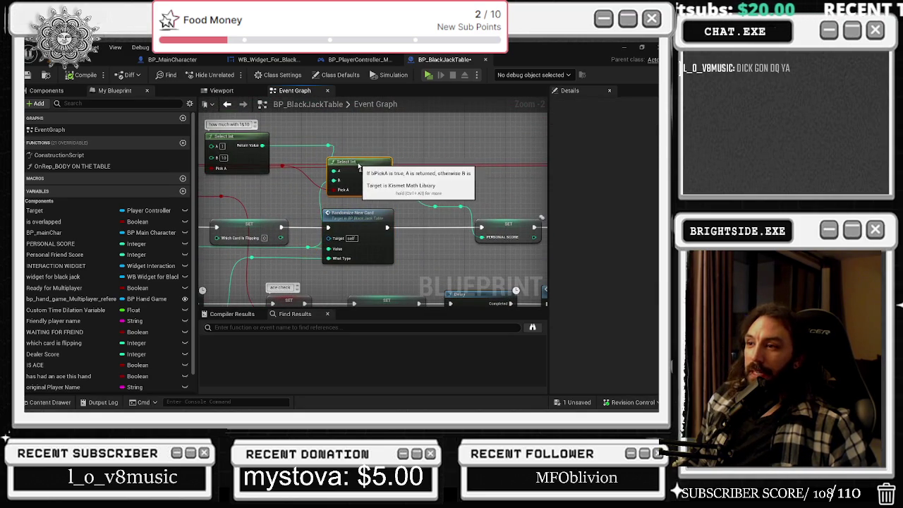
{"action": "left_click_drag", "start_coordinate": [353, 214], "coordinate": [451, 259]}
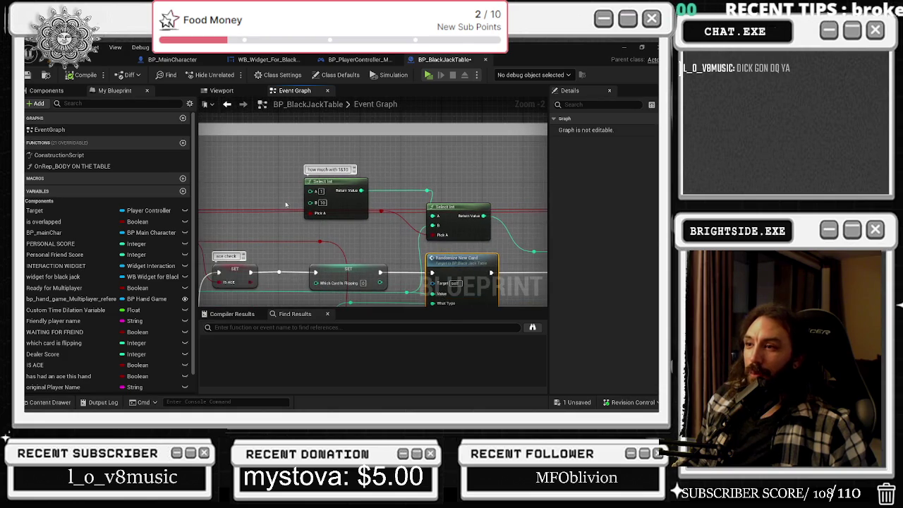
{"action": "left_click_drag", "start_coordinate": [324, 182], "coordinate": [340, 182]}
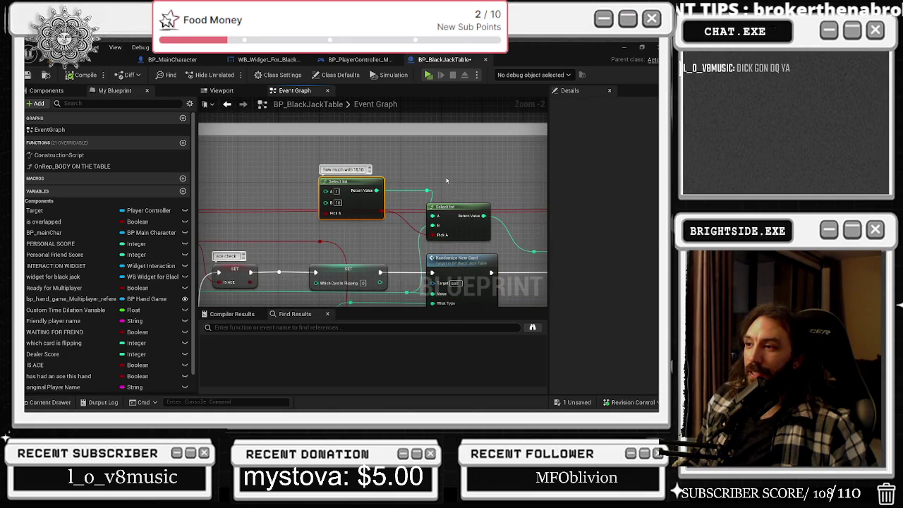
{"action": "mouse_move", "coordinate": [427, 190]}
{"action": "left_mouse_down"}
{"action": "mouse_move", "coordinate": [405, 200]}
{"action": "mouse_move", "coordinate": [297, 179]}
{"action": "mouse_move", "coordinate": [199, 92]}
{"action": "left_mouse_up"}
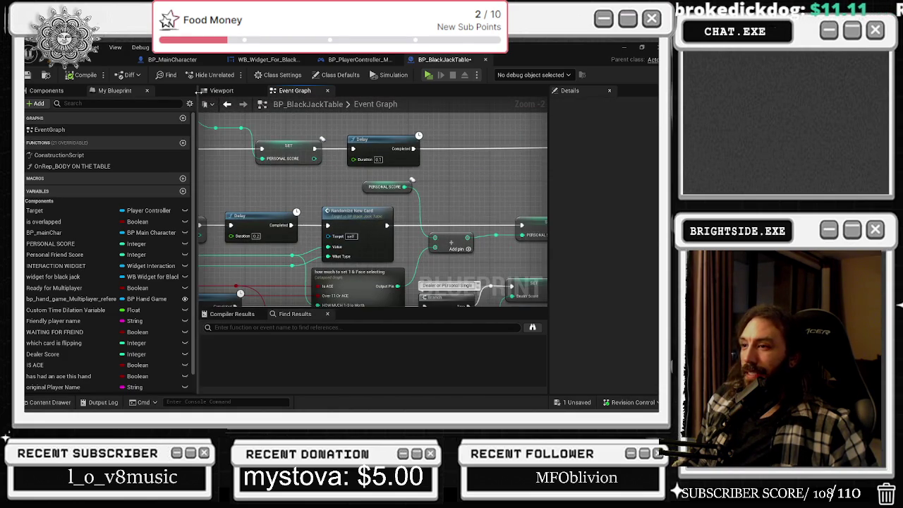
- Review the Set The Score, Timeline, Set Relative Rotation and Branch node areas
{"action": "left_click_drag", "start_coordinate": [300, 185], "coordinate": [208, 308]}
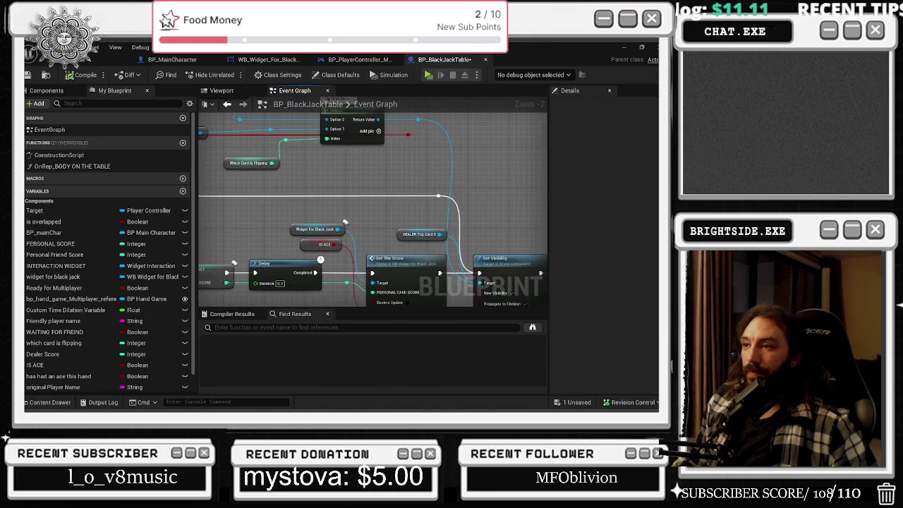
{"action": "left_click_drag", "start_coordinate": [339, 184], "coordinate": [147, 184]}
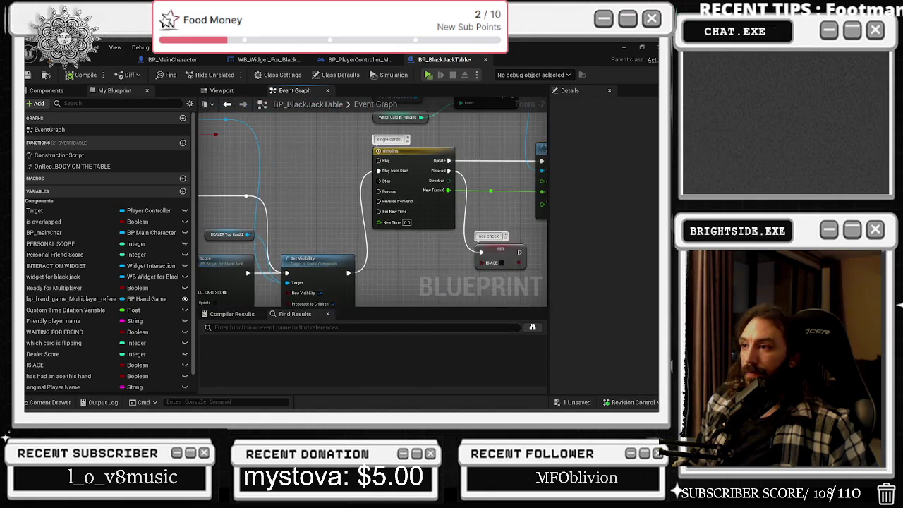
{"action": "left_click_drag", "start_coordinate": [374, 183], "coordinate": [285, 215]}
{"action": "mouse_move", "coordinate": [493, 232]}
{"action": "left_mouse_down"}
{"action": "mouse_move", "coordinate": [438, 205]}
{"action": "mouse_move", "coordinate": [378, 147]}
{"action": "mouse_move", "coordinate": [433, 198]}
{"action": "mouse_move", "coordinate": [354, 208]}
{"action": "mouse_move", "coordinate": [536, 169]}
{"action": "left_mouse_up"}
{"action": "scroll", "coordinate": [433, 197], "scroll_direction": "down", "scroll_amount": 1}
{"action": "scroll", "coordinate": [447, 224], "scroll_direction": "down", "scroll_amount": 1}
{"action": "left_click_drag", "start_coordinate": [447, 224], "coordinate": [421, 220]}
{"action": "scroll", "coordinate": [421, 220], "scroll_direction": "up", "scroll_amount": 5}
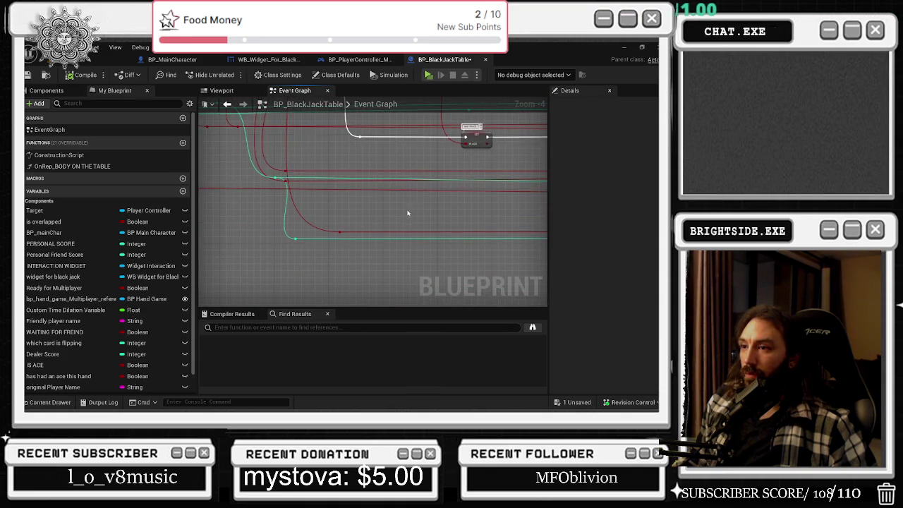
- Shift the collapsed 'how much to set 1 & Face selecting_2' node and its reroute point slightly left
{"action": "mouse_move", "coordinate": [282, 142]}
{"action": "left_mouse_down"}
{"action": "mouse_move", "coordinate": [374, 201]}
{"action": "mouse_move", "coordinate": [454, 211]}
{"action": "left_mouse_up"}
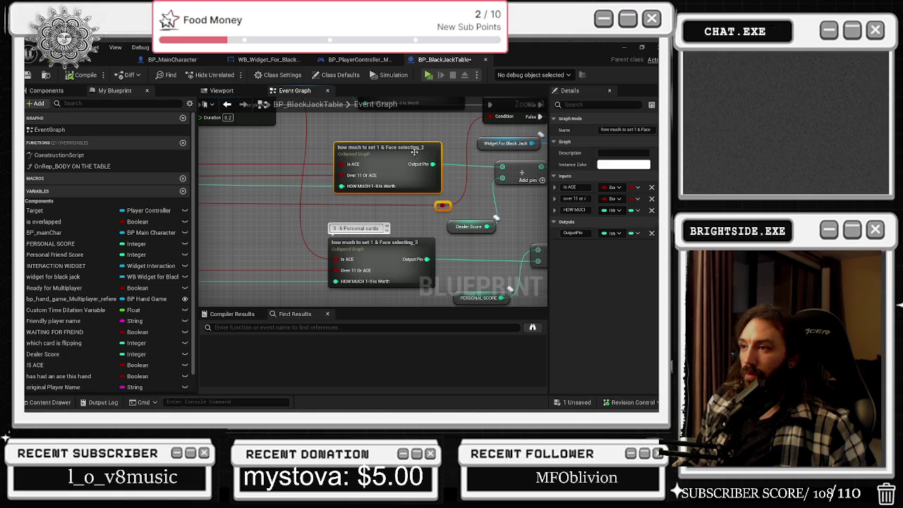
{"action": "left_click_drag", "start_coordinate": [406, 147], "coordinate": [387, 146]}
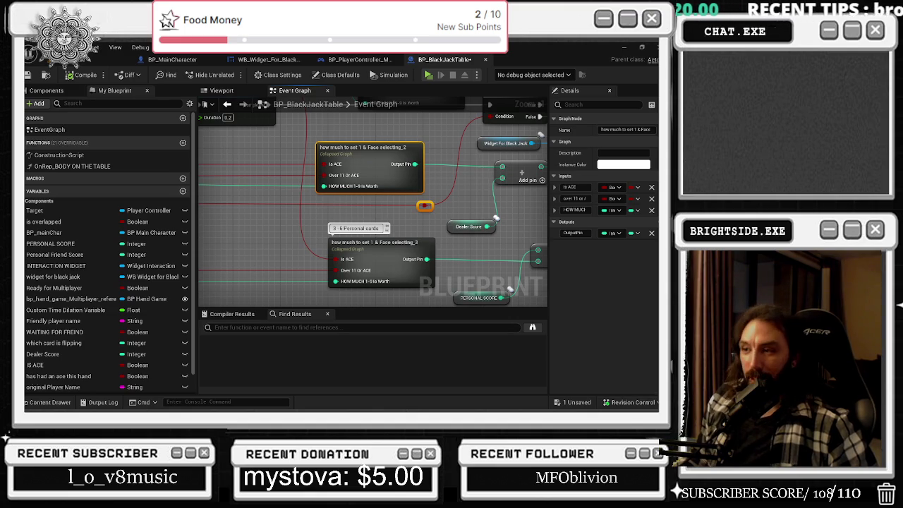
{"action": "scroll", "coordinate": [382, 207], "scroll_direction": "down", "scroll_amount": 8}
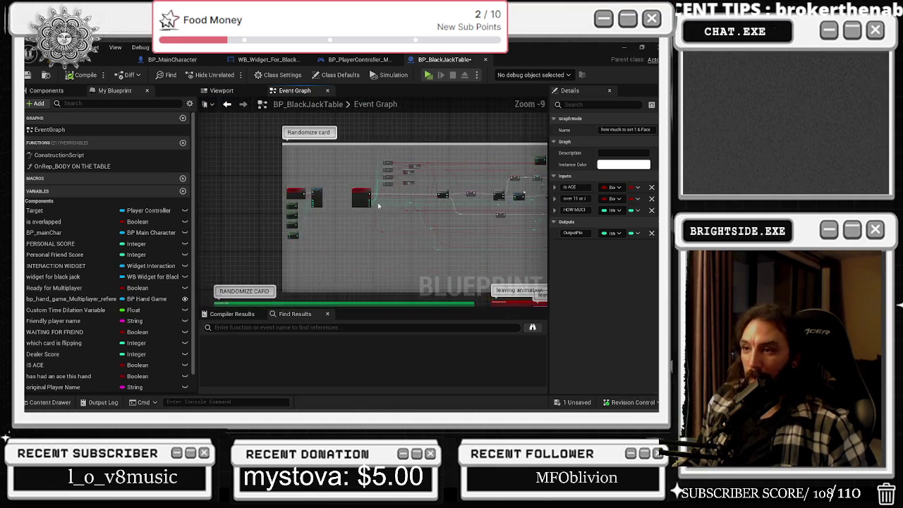
- Navigate past the Sequence, SET and Delay nodes to the move the cards custom event
{"action": "scroll", "coordinate": [383, 207], "scroll_direction": "up", "scroll_amount": 5}
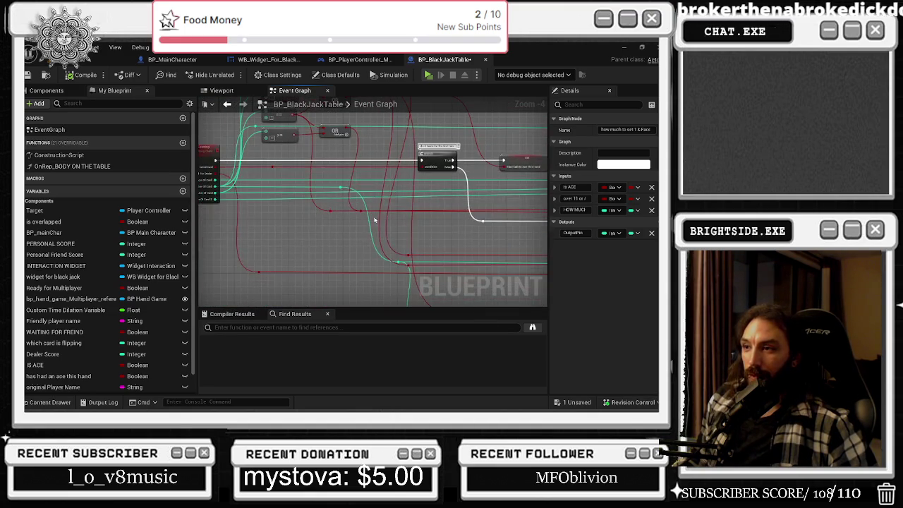
{"action": "left_click_drag", "start_coordinate": [334, 231], "coordinate": [254, 194]}
{"action": "scroll", "coordinate": [254, 194], "scroll_direction": "down", "scroll_amount": 1}
{"action": "scroll", "coordinate": [254, 194], "scroll_direction": "down", "scroll_amount": 4}
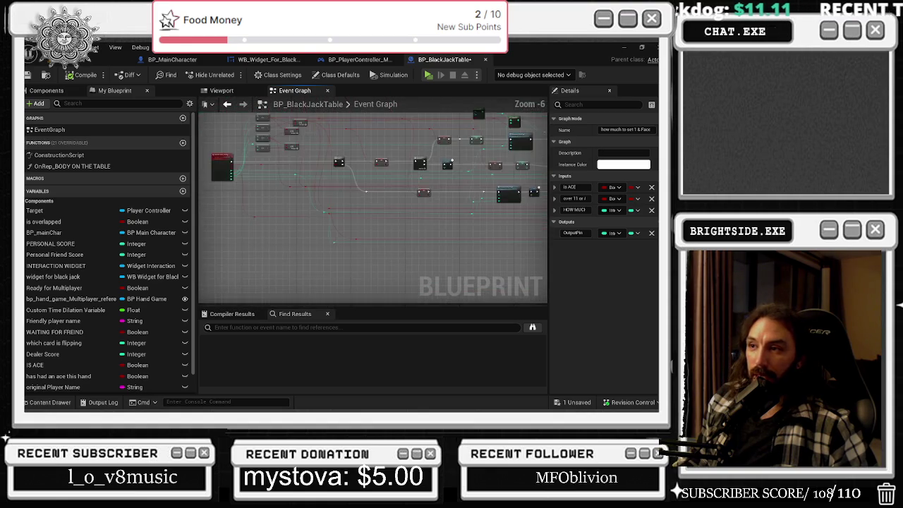
{"action": "scroll", "coordinate": [358, 188], "scroll_direction": "up", "scroll_amount": 6}
{"action": "left_click_drag", "start_coordinate": [321, 233], "coordinate": [373, 196]}
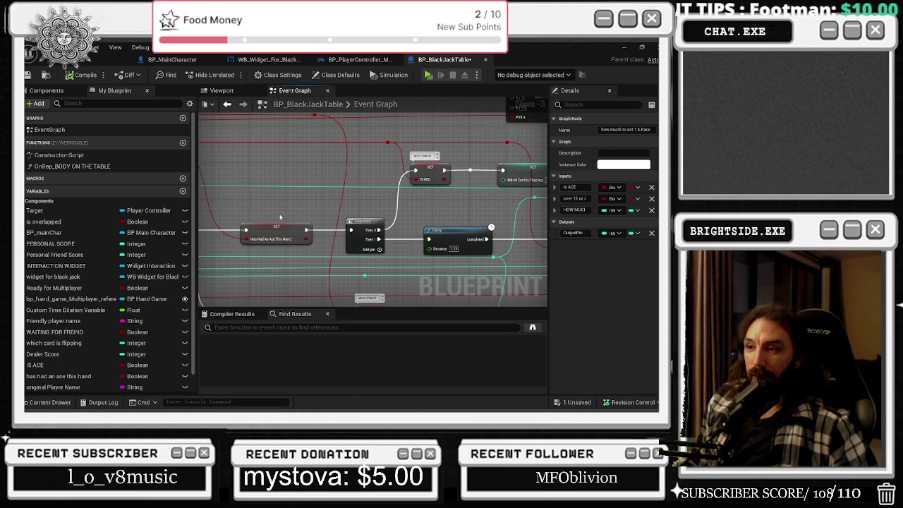
{"action": "left_click_drag", "start_coordinate": [263, 215], "coordinate": [379, 209]}
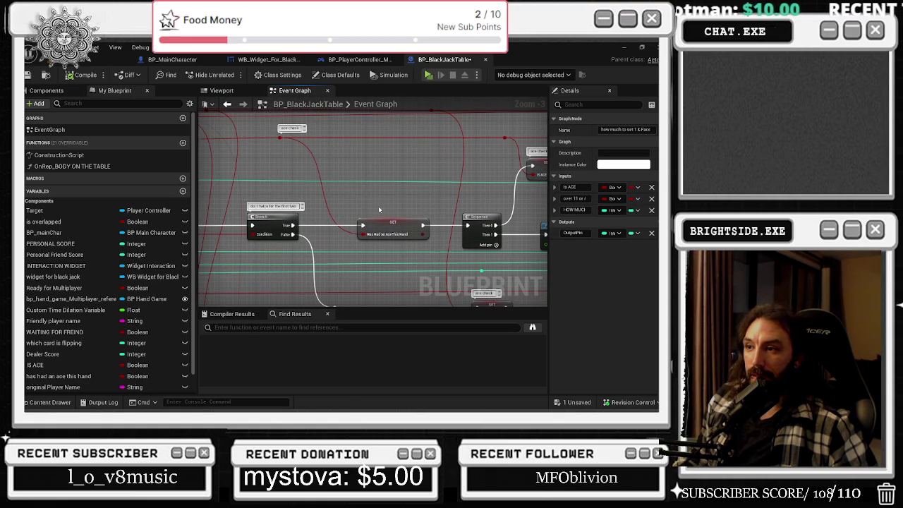
{"action": "mouse_move", "coordinate": [402, 188]}
{"action": "left_mouse_down"}
{"action": "mouse_move", "coordinate": [496, 182]}
{"action": "mouse_move", "coordinate": [499, 165]}
{"action": "left_mouse_up"}
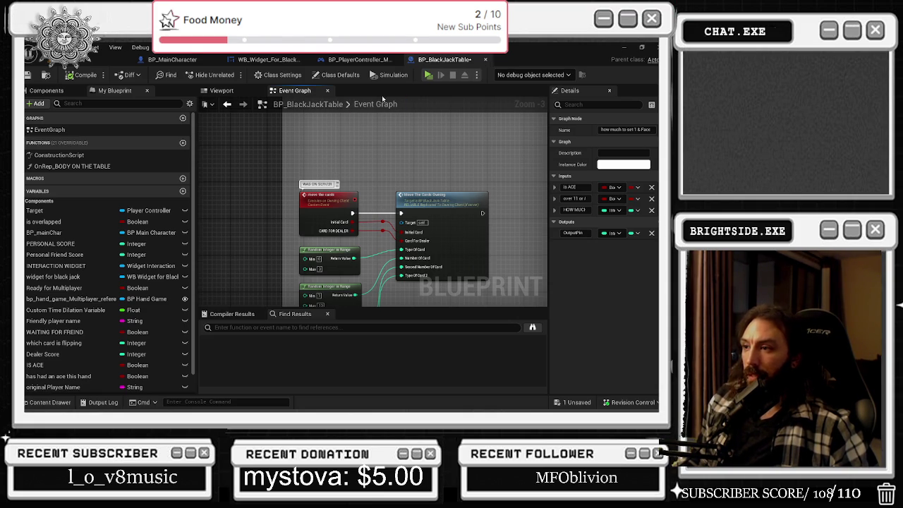
- Change the move the cards event's Replicates setting from owning client to Run on Server
{"action": "left_click_drag", "start_coordinate": [429, 134], "coordinate": [381, 104]}
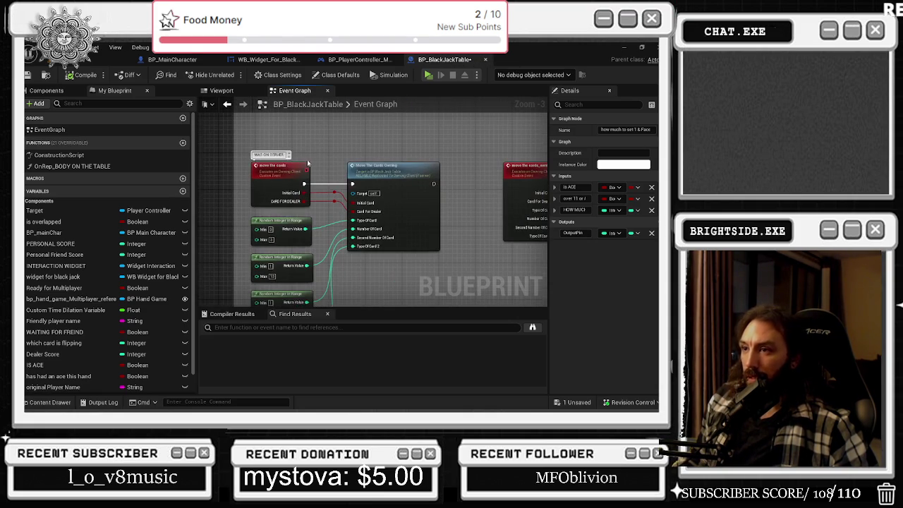
{"action": "left_click", "coordinate": [284, 163]}
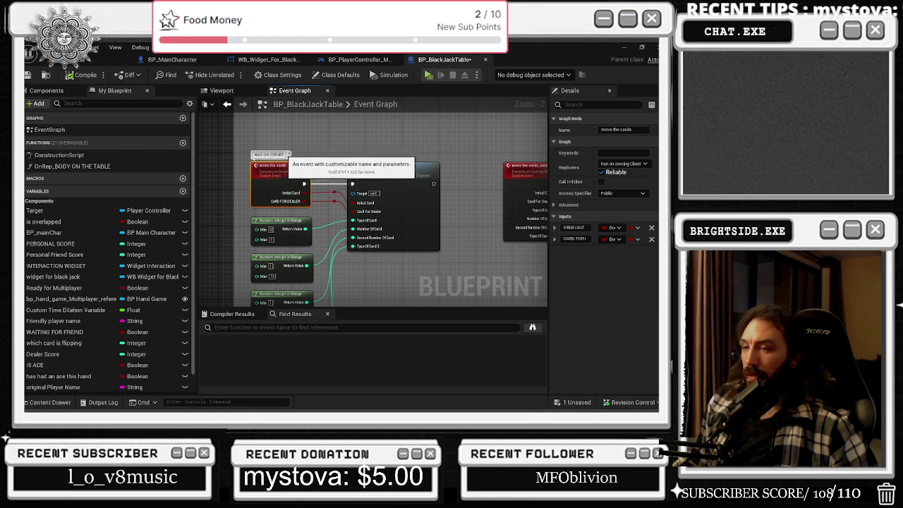
{"action": "scroll", "coordinate": [400, 140], "scroll_direction": "up", "scroll_amount": 2}
{"action": "scroll", "coordinate": [371, 175], "scroll_direction": "down", "scroll_amount": 2}
{"action": "mouse_move", "coordinate": [308, 177]}
{"action": "left_mouse_down"}
{"action": "mouse_move", "coordinate": [263, 185]}
{"action": "mouse_move", "coordinate": [453, 169]}
{"action": "left_mouse_up"}
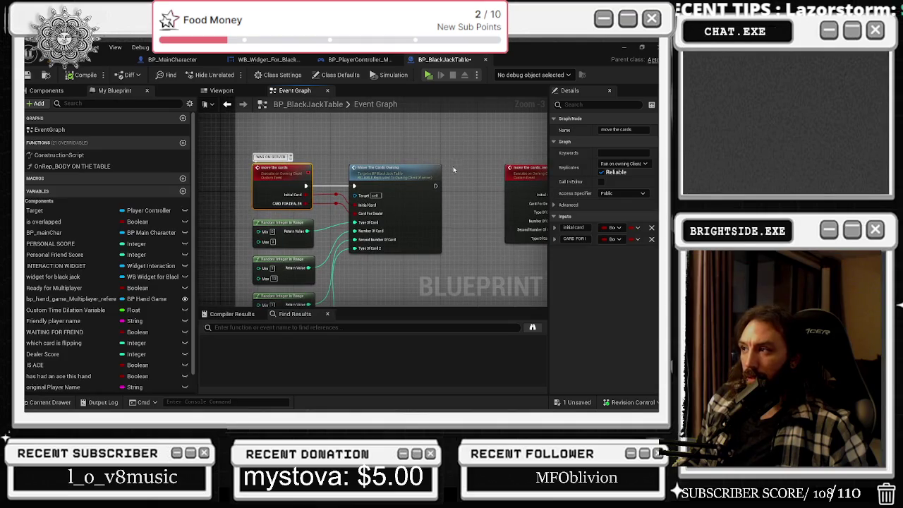
{"action": "left_click", "coordinate": [607, 164]}
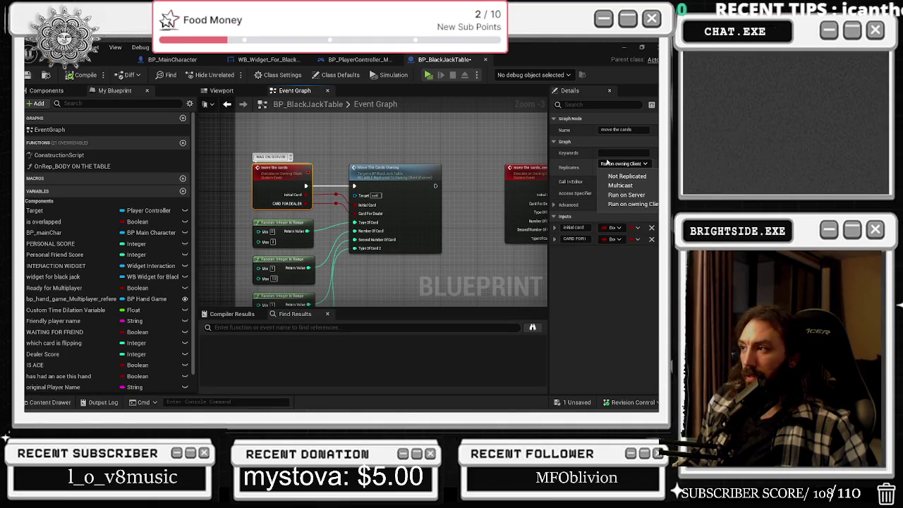
{"action": "left_click", "coordinate": [631, 196]}
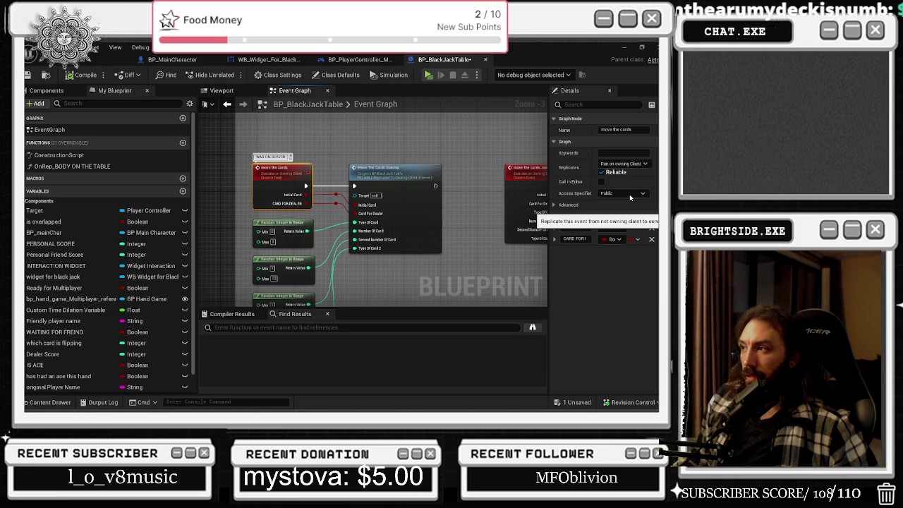
{"action": "left_click", "coordinate": [302, 158]}
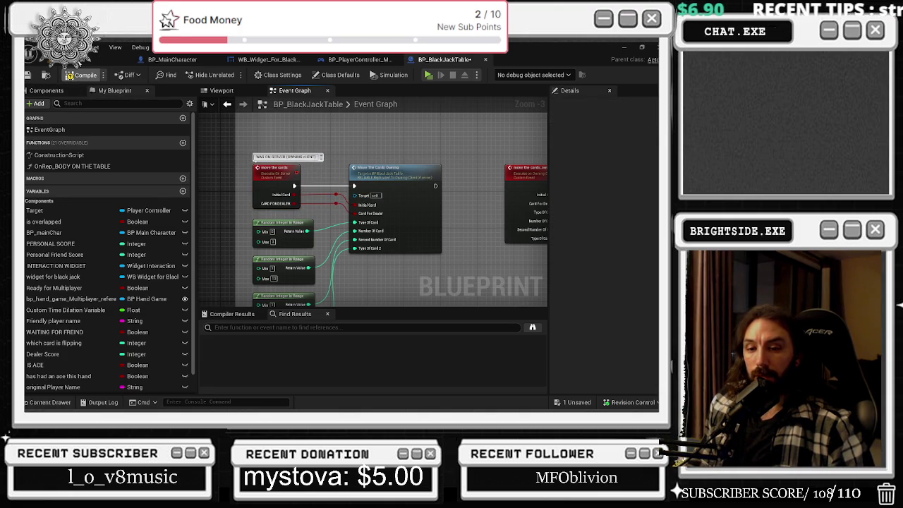
- Save the map and the unsaved BP_BlackJackTable via Save Selected, then start a Play-in-Editor test
{"action": "left_click", "coordinate": [105, 60]}
{"action": "left_click", "coordinate": [30, 73]}
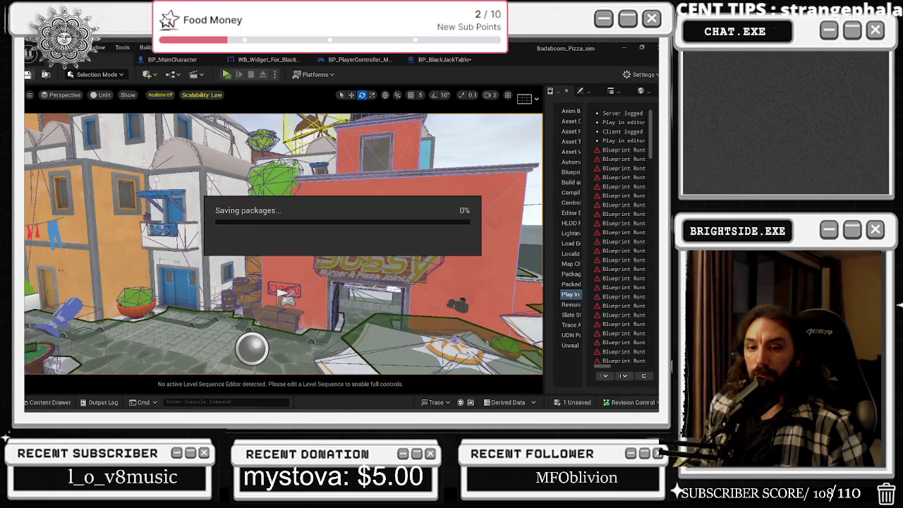
{"action": "left_click", "coordinate": [576, 402]}
{"action": "left_click", "coordinate": [417, 325]}
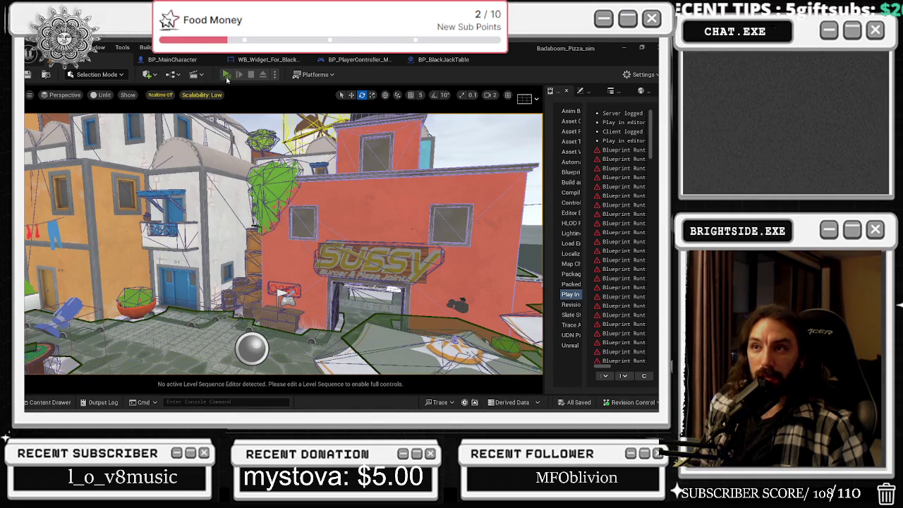
{"action": "left_click", "coordinate": [226, 75]}
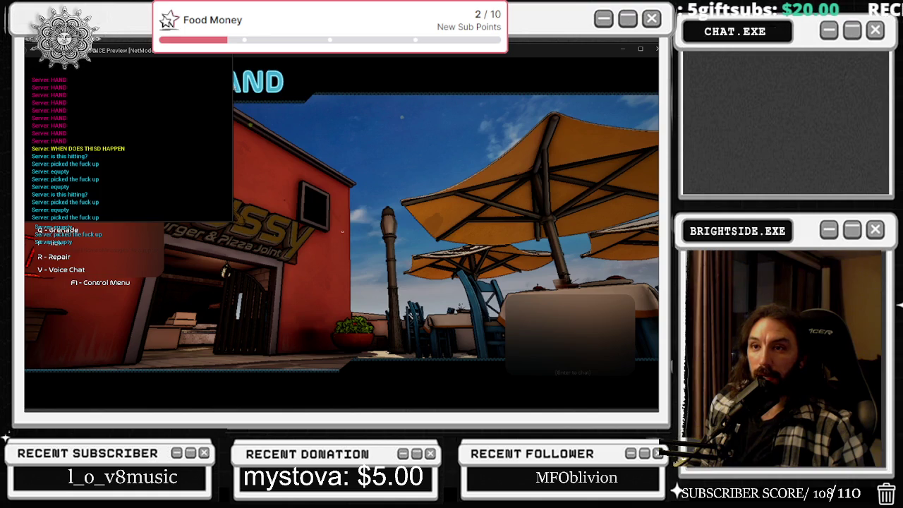
- Test the blackjack table across the PIE windows, grab the blue chip, and stop with Esc
{"action": "key", "text": "alt+Tab"}
{"action": "left_click", "coordinate": [341, 94]}
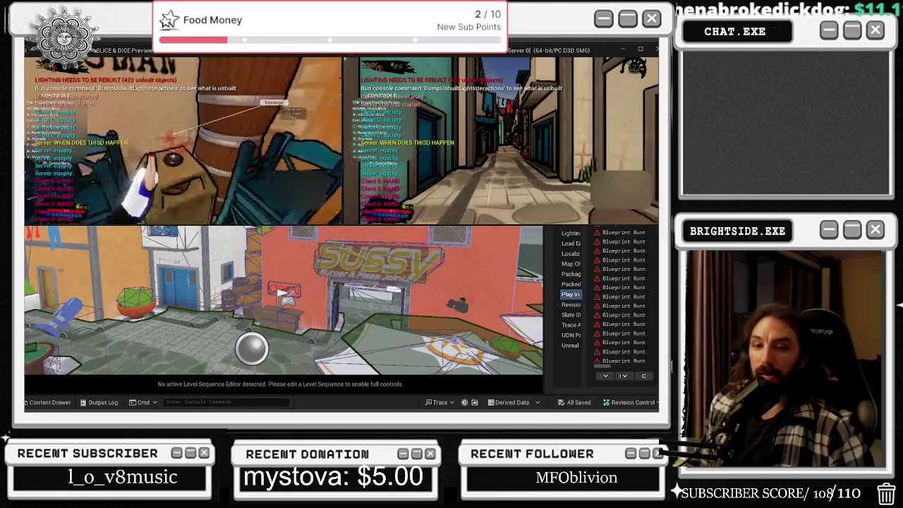
{"action": "key", "text": "alt+Tab"}
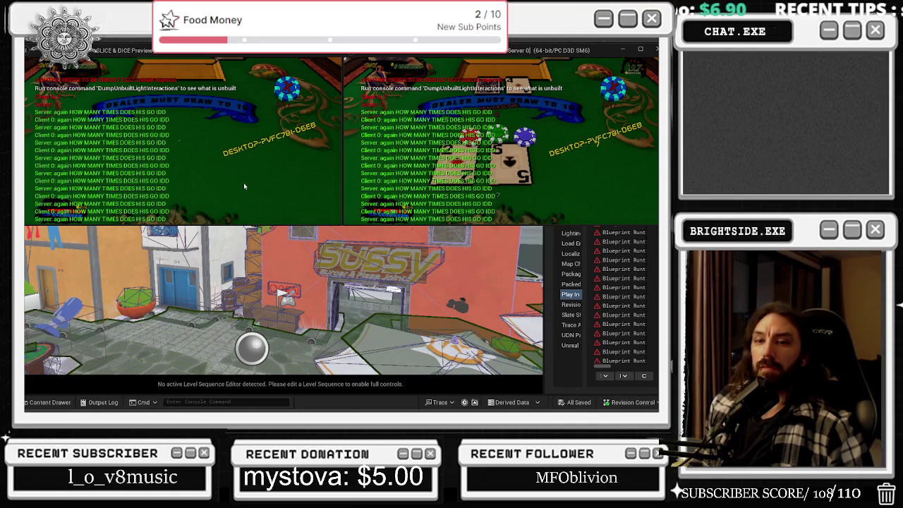
{"action": "left_click", "coordinate": [288, 88]}
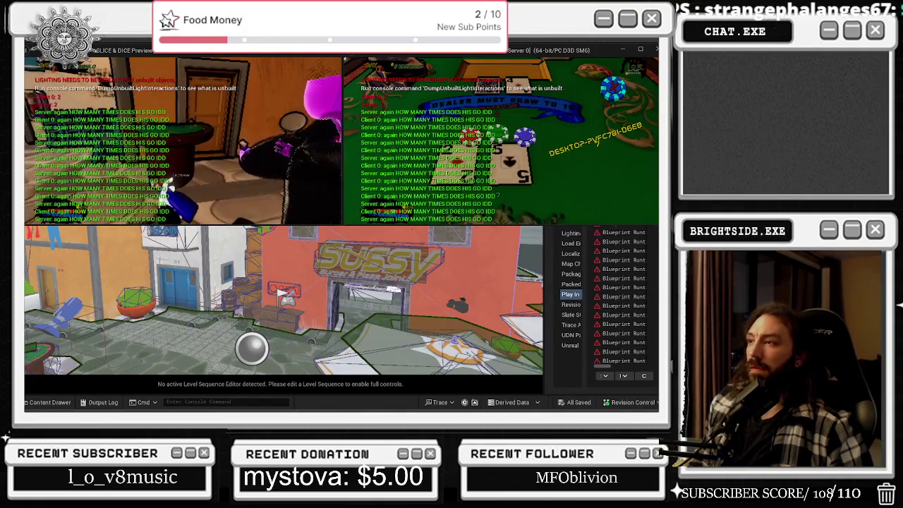
{"action": "key", "text": "Escape"}
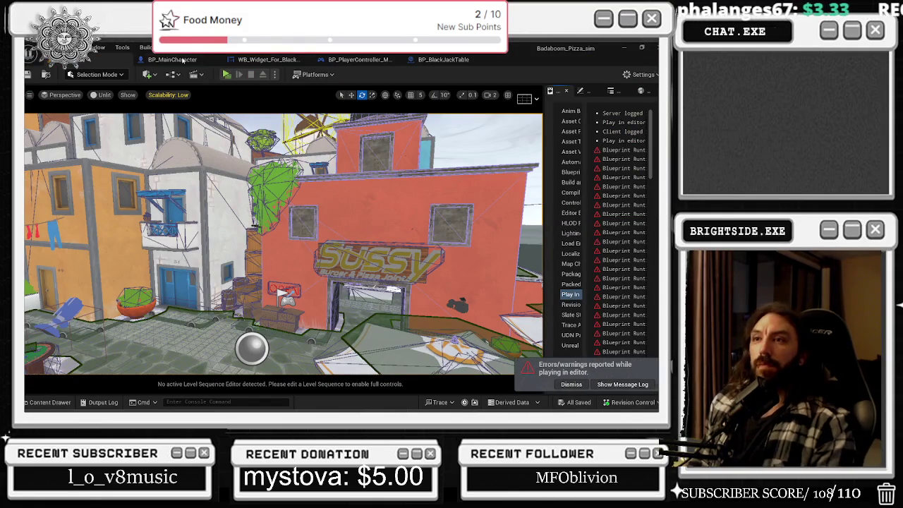
- Go through the BP_MainCharacter, widget and PlayerController Blueprints back to BP_BlackJackTable's Event Graph
{"action": "left_click", "coordinate": [182, 61]}
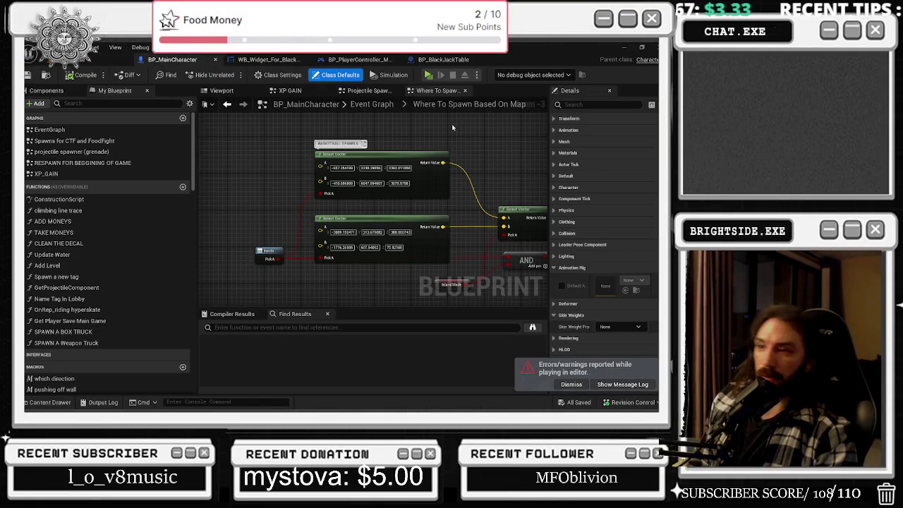
{"action": "left_click", "coordinate": [274, 63]}
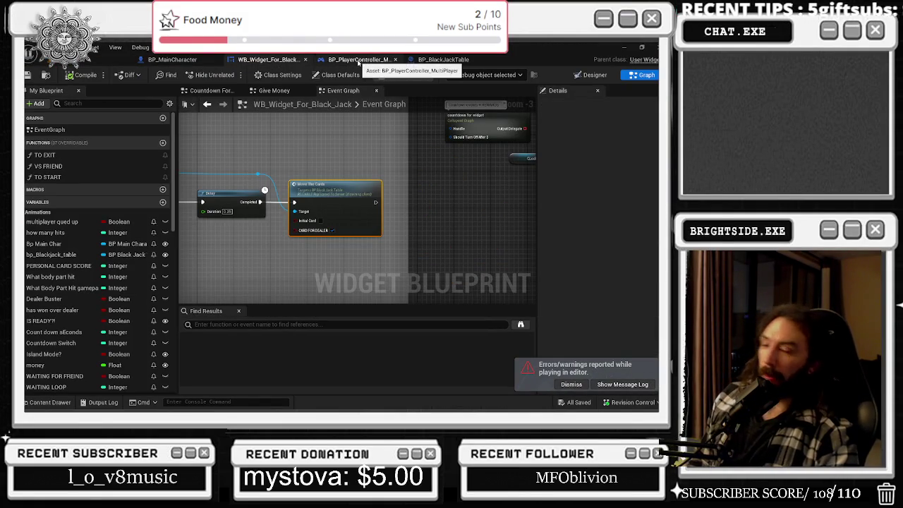
{"action": "left_click", "coordinate": [358, 61]}
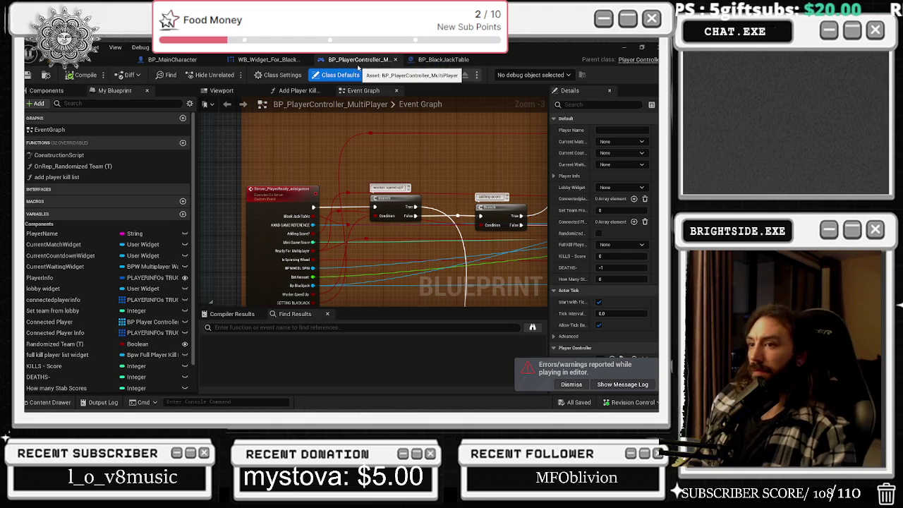
{"action": "left_click", "coordinate": [450, 62]}
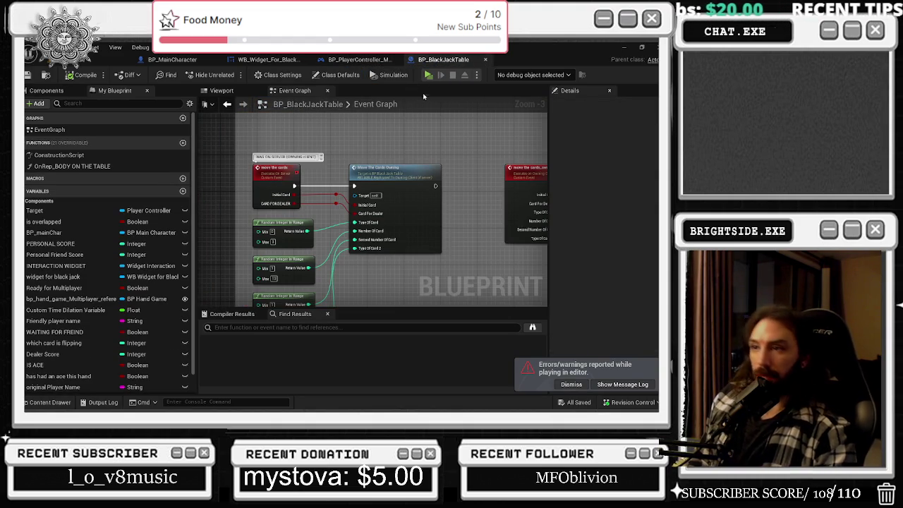
{"action": "left_click", "coordinate": [296, 169]}
- Adjust move the cards' Replicates option and remove '(OWNING CLIENT)' from its comment
{"action": "left_click", "coordinate": [618, 164]}
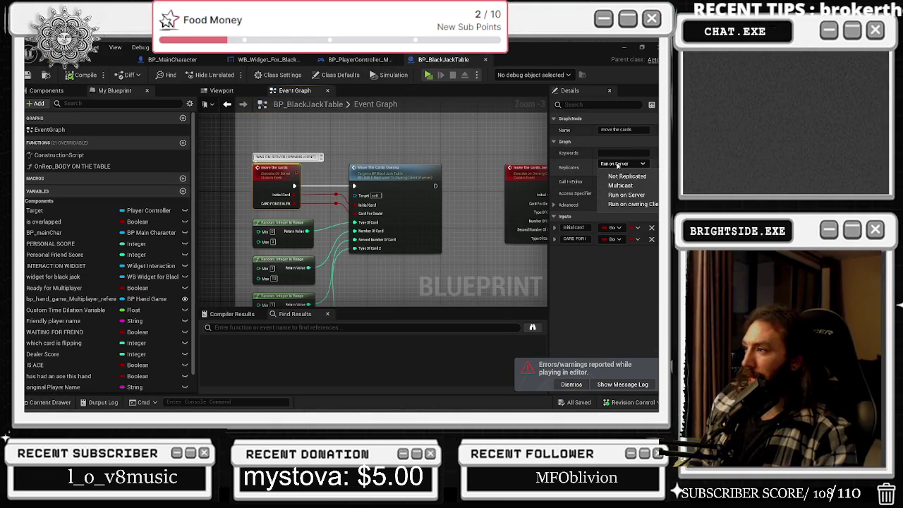
{"action": "left_click", "coordinate": [633, 204]}
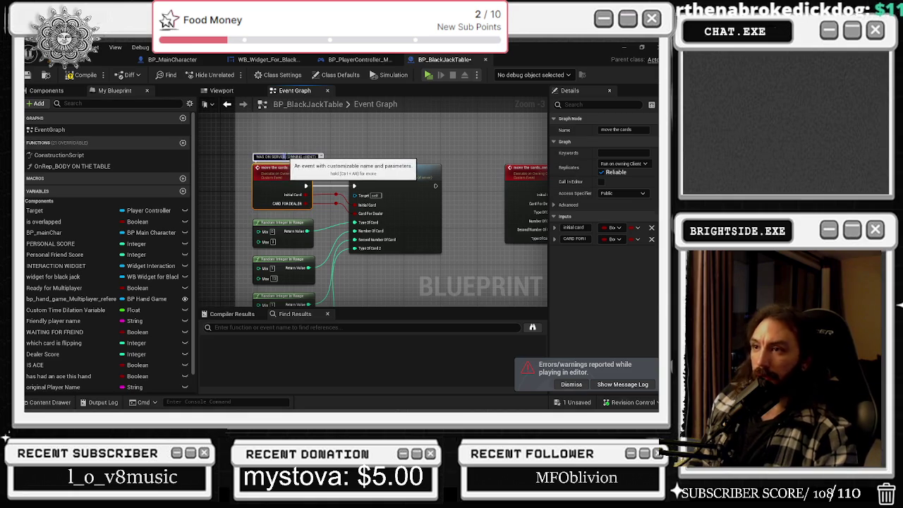
{"action": "double_click", "coordinate": [310, 156]}
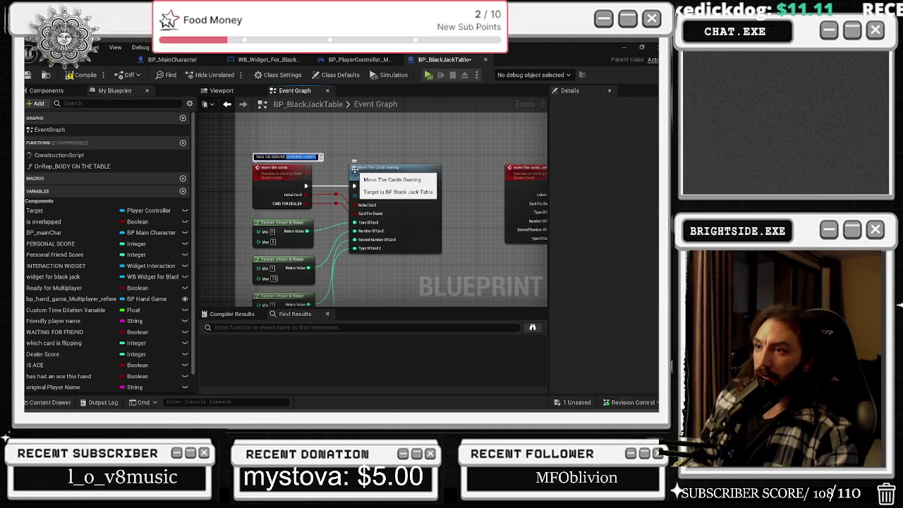
{"action": "key", "text": "BackSpace"}
{"action": "key", "text": "Return"}
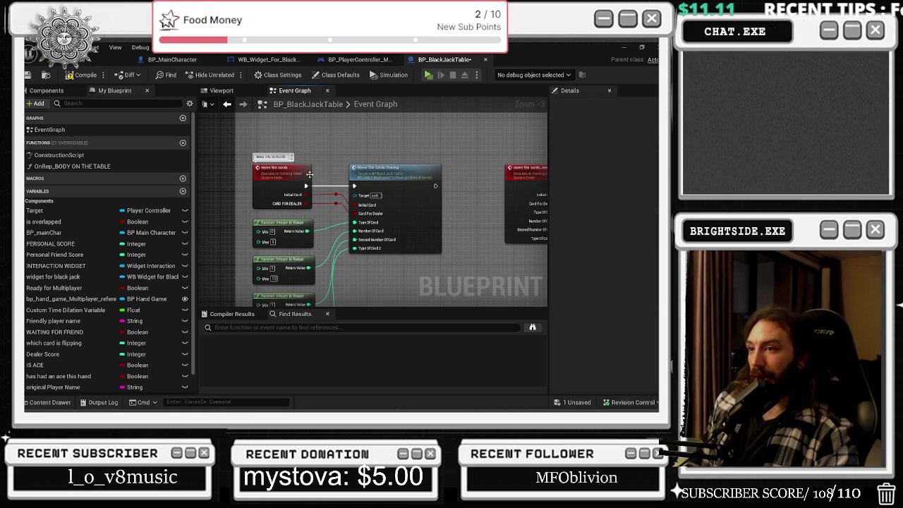
- Move between the move the cards and move the cards_owning events, selecting each to inspect
{"action": "left_click", "coordinate": [317, 177]}
{"action": "scroll", "coordinate": [418, 165], "scroll_direction": "down", "scroll_amount": 1}
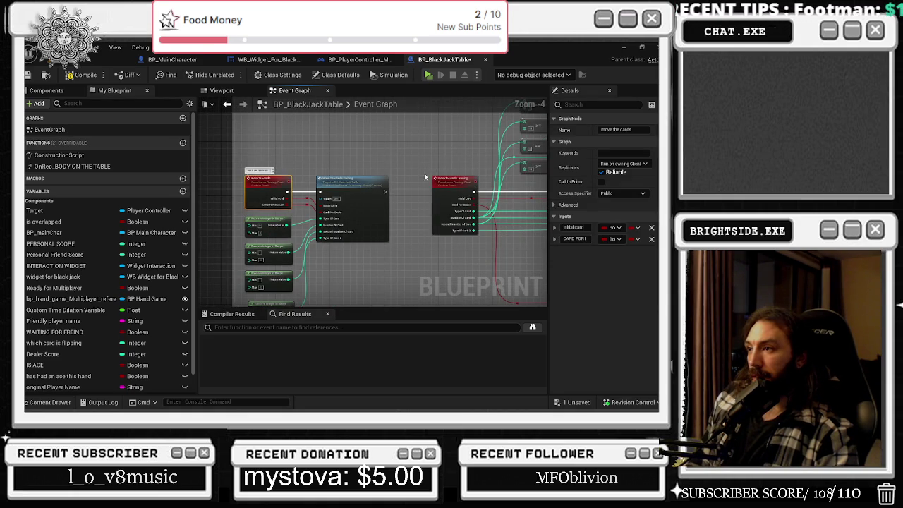
{"action": "left_click", "coordinate": [433, 181]}
{"action": "scroll", "coordinate": [268, 212], "scroll_direction": "up", "scroll_amount": 2}
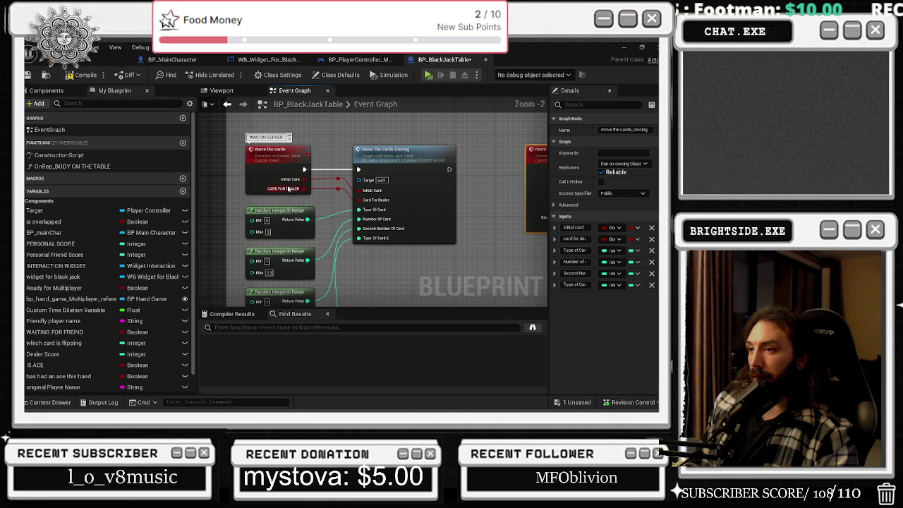
{"action": "double_click", "coordinate": [380, 167]}
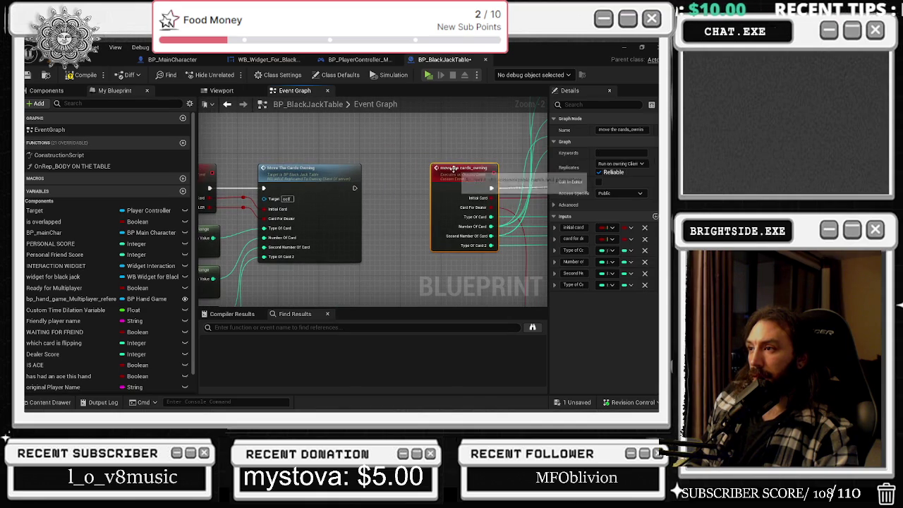
{"action": "left_click", "coordinate": [377, 134]}
{"action": "scroll", "coordinate": [377, 134], "scroll_direction": "down", "scroll_amount": 3}
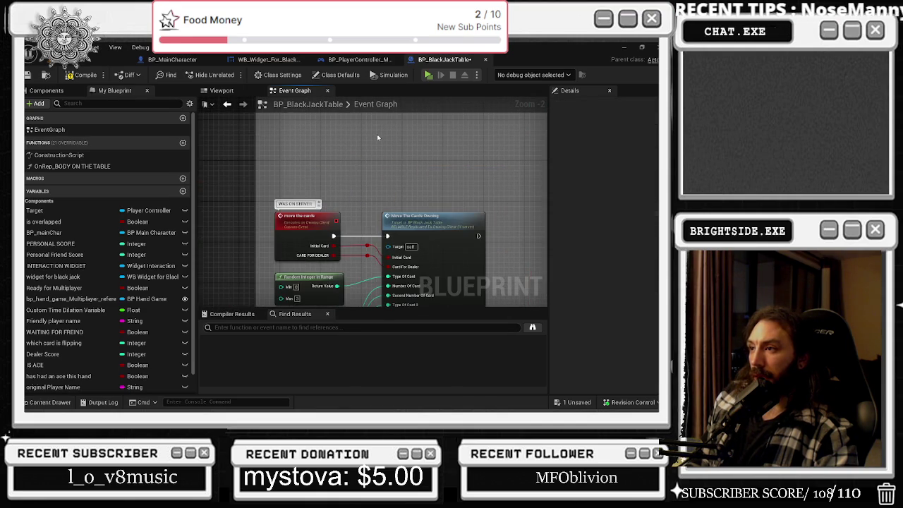
{"action": "scroll", "coordinate": [373, 153], "scroll_direction": "up", "scroll_amount": 2}
{"action": "mouse_move", "coordinate": [387, 182]}
{"action": "left_mouse_down"}
{"action": "mouse_move", "coordinate": [451, 145]}
{"action": "mouse_move", "coordinate": [305, 145]}
{"action": "left_mouse_up"}
{"action": "left_click", "coordinate": [406, 145]}
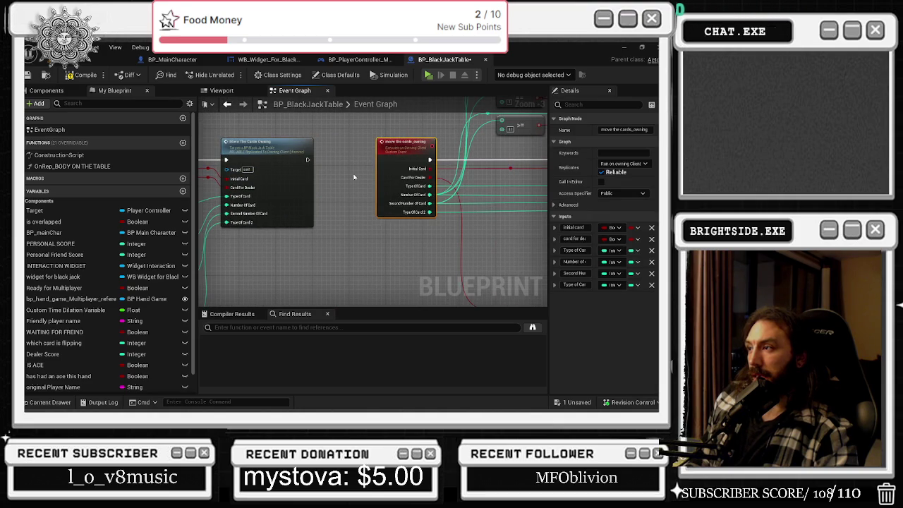
{"action": "left_click_drag", "start_coordinate": [354, 177], "coordinate": [456, 177]}
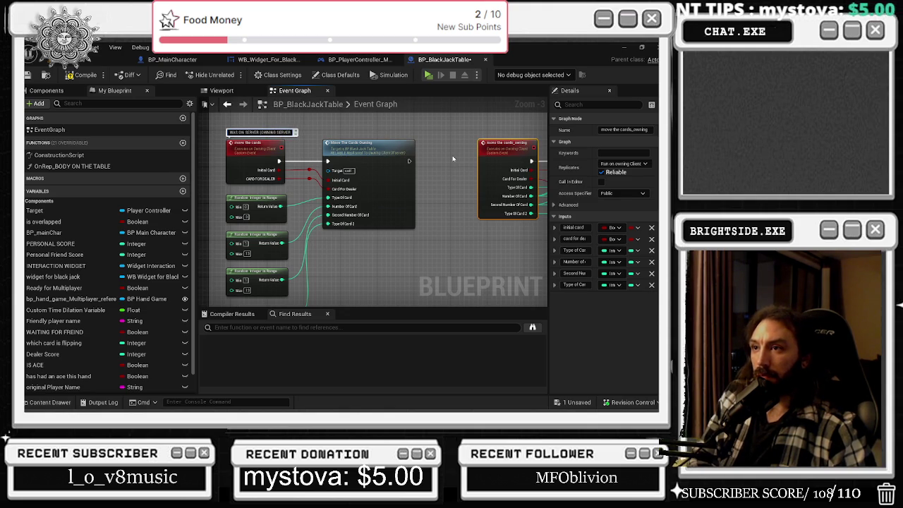
{"action": "left_click", "coordinate": [254, 144]}
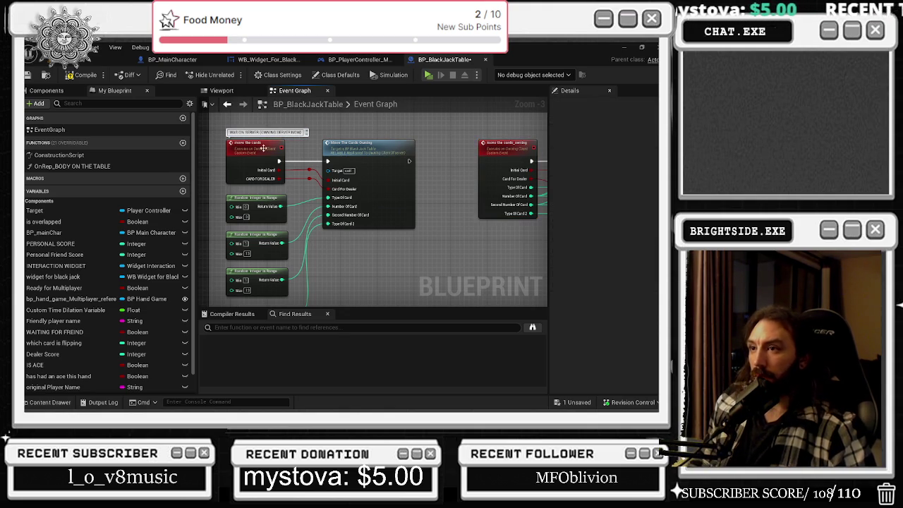
- Leave move the cards unchanged, set move the cards_owning to Multicast, and save all
{"action": "left_click", "coordinate": [624, 164]}
{"action": "left_click", "coordinate": [621, 185]}
{"action": "left_click", "coordinate": [504, 158]}
{"action": "left_click", "coordinate": [624, 164]}
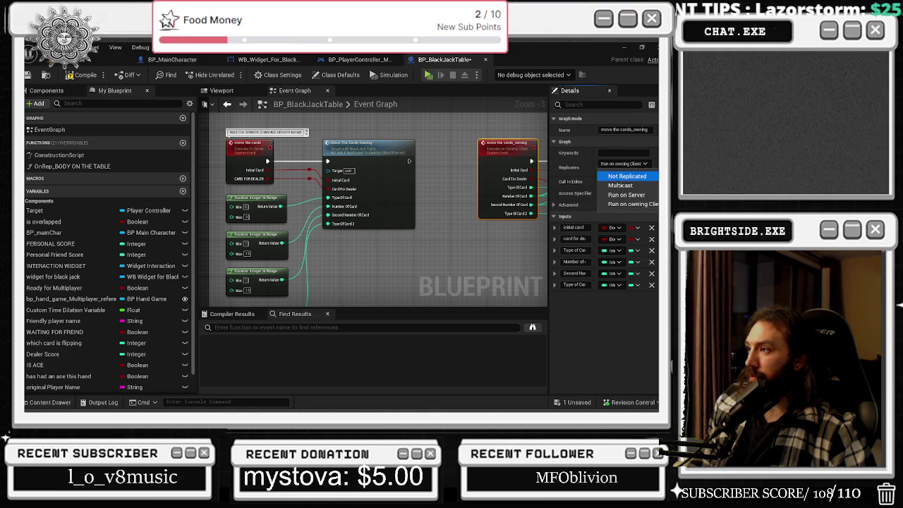
{"action": "left_click", "coordinate": [631, 203]}
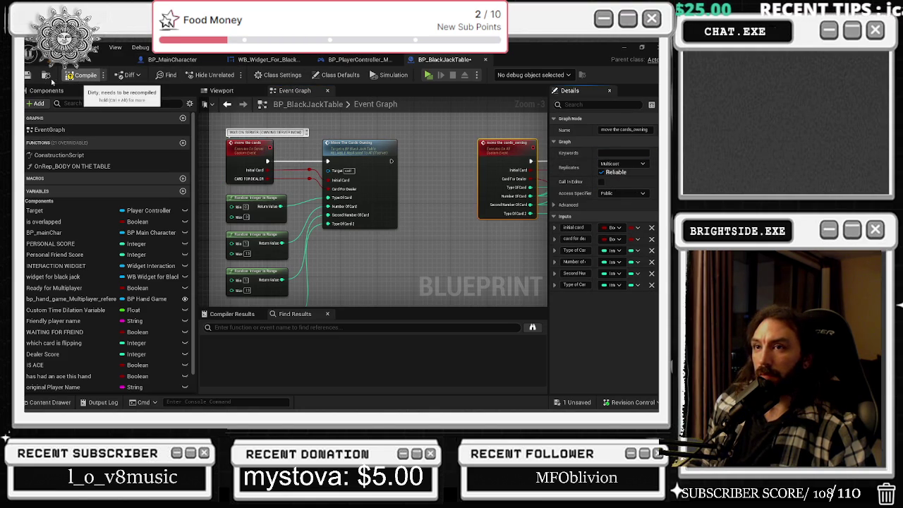
{"action": "left_click", "coordinate": [248, 164]}
{"action": "left_click", "coordinate": [28, 75]}
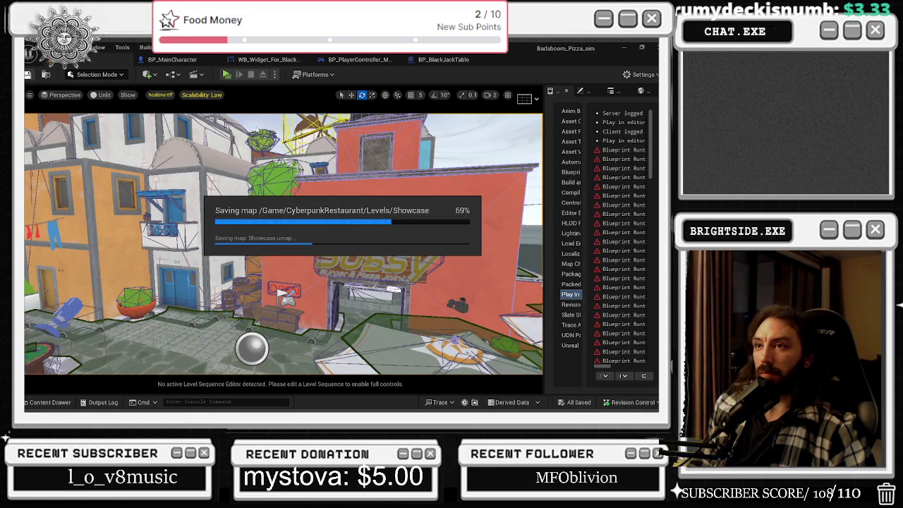
- Play-test card dealing in PIE, stop the session, and return to the BP_BlackJackTable Event Graph
{"action": "left_click", "coordinate": [224, 75]}
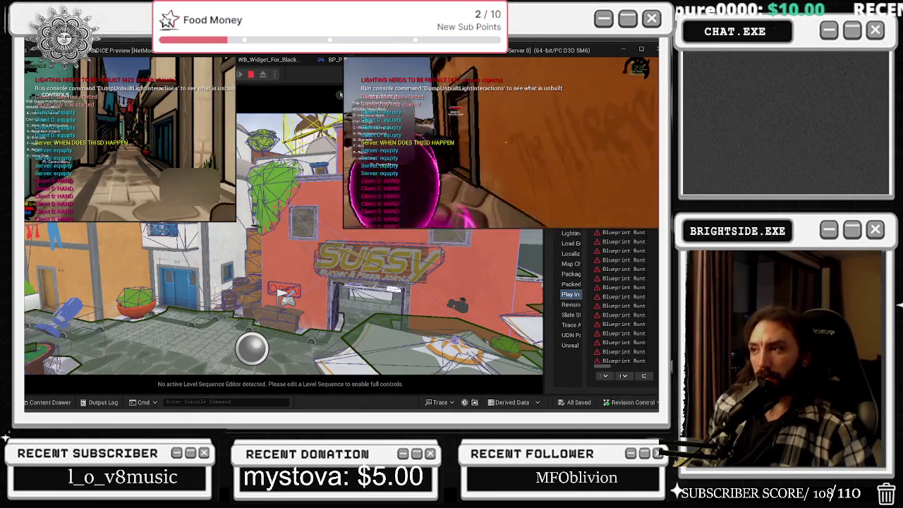
{"action": "key", "text": "alt+Tab"}
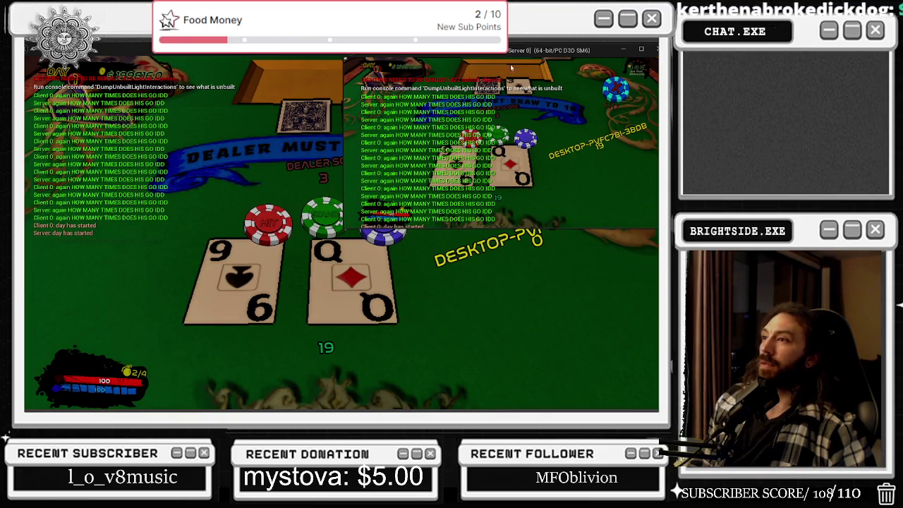
{"action": "mouse_move", "coordinate": [510, 49]}
{"action": "left_mouse_down"}
{"action": "mouse_move", "coordinate": [328, 236]}
{"action": "mouse_move", "coordinate": [351, 239]}
{"action": "mouse_move", "coordinate": [568, 92]}
{"action": "mouse_move", "coordinate": [240, 307]}
{"action": "mouse_move", "coordinate": [304, 289]}
{"action": "mouse_move", "coordinate": [200, 261]}
{"action": "mouse_move", "coordinate": [203, 244]}
{"action": "left_mouse_up"}
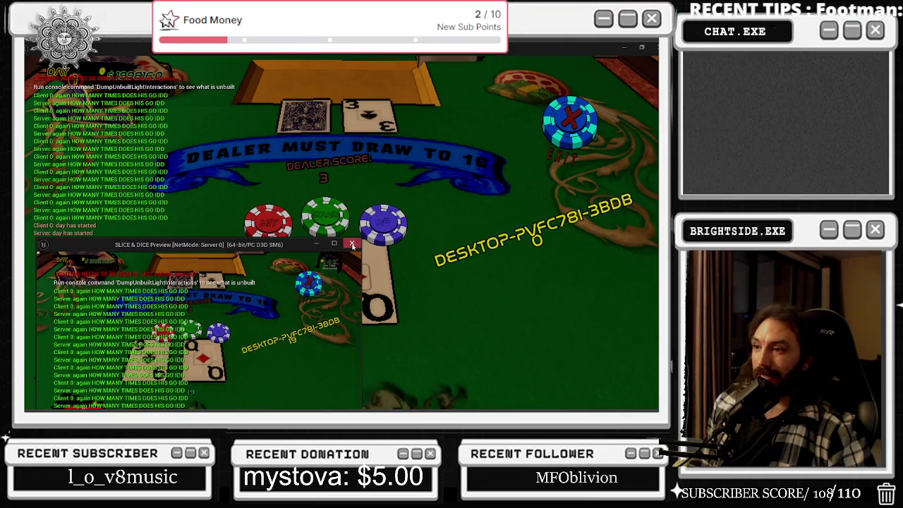
{"action": "left_click", "coordinate": [351, 243]}
{"action": "left_click", "coordinate": [457, 61]}
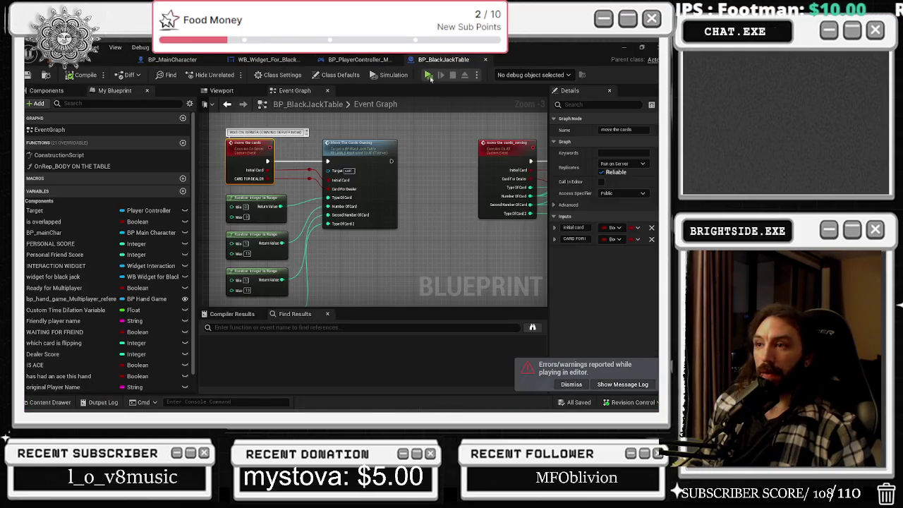
{"action": "double_click", "coordinate": [395, 198]}
{"action": "key", "text": "alt+Left"}
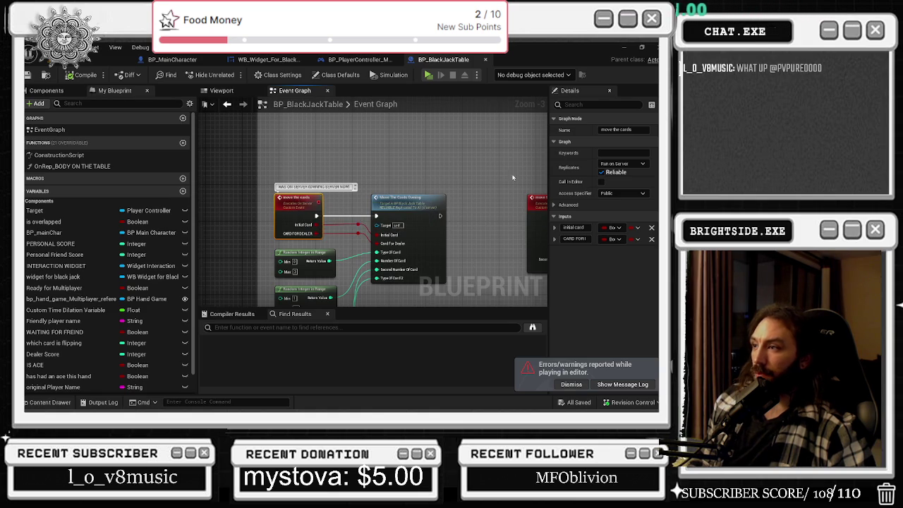
{"action": "key", "text": "F2"}
{"action": "left_click", "coordinate": [329, 219]}
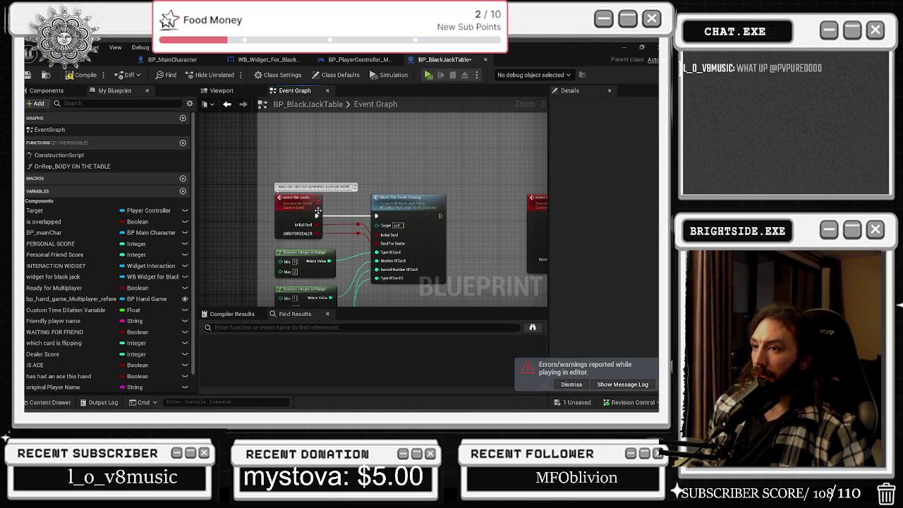
{"action": "right_click", "coordinate": [342, 158]}
{"action": "left_click", "coordinate": [330, 162]}
{"action": "mouse_move", "coordinate": [342, 252]}
{"action": "left_mouse_down"}
{"action": "mouse_move", "coordinate": [269, 229]}
{"action": "mouse_move", "coordinate": [335, 220]}
{"action": "mouse_move", "coordinate": [313, 183]}
{"action": "mouse_move", "coordinate": [404, 283]}
{"action": "mouse_move", "coordinate": [416, 262]}
{"action": "left_mouse_up"}
{"action": "left_click", "coordinate": [258, 194]}
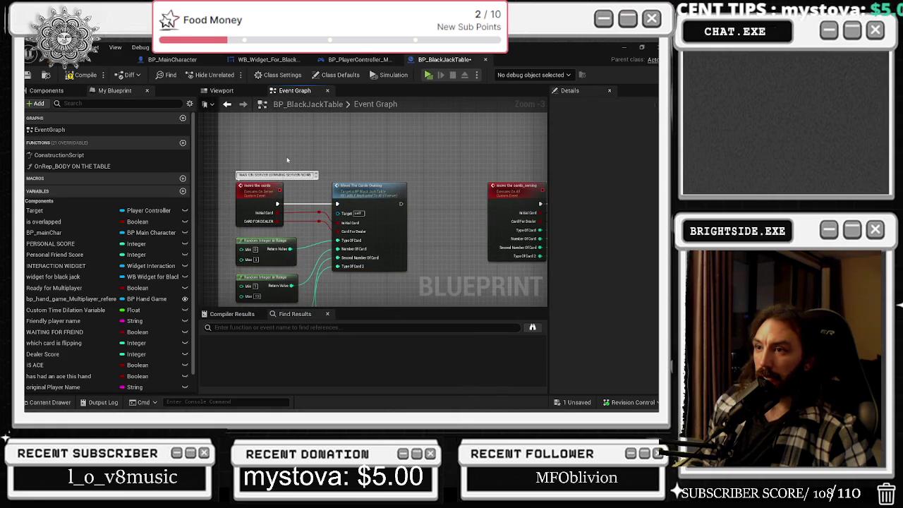
{"action": "mouse_move", "coordinate": [382, 205]}
{"action": "left_mouse_down"}
{"action": "mouse_move", "coordinate": [382, 242]}
{"action": "mouse_move", "coordinate": [367, 254]}
{"action": "mouse_move", "coordinate": [324, 186]}
{"action": "mouse_move", "coordinate": [312, 141]}
{"action": "mouse_move", "coordinate": [274, 166]}
{"action": "mouse_move", "coordinate": [360, 213]}
{"action": "left_mouse_up"}
- Add an 'IS NOT FOR THE' comment and widen it leftward around Move The Cards Owning
{"action": "scroll", "coordinate": [312, 140], "scroll_direction": "down", "scroll_amount": 1}
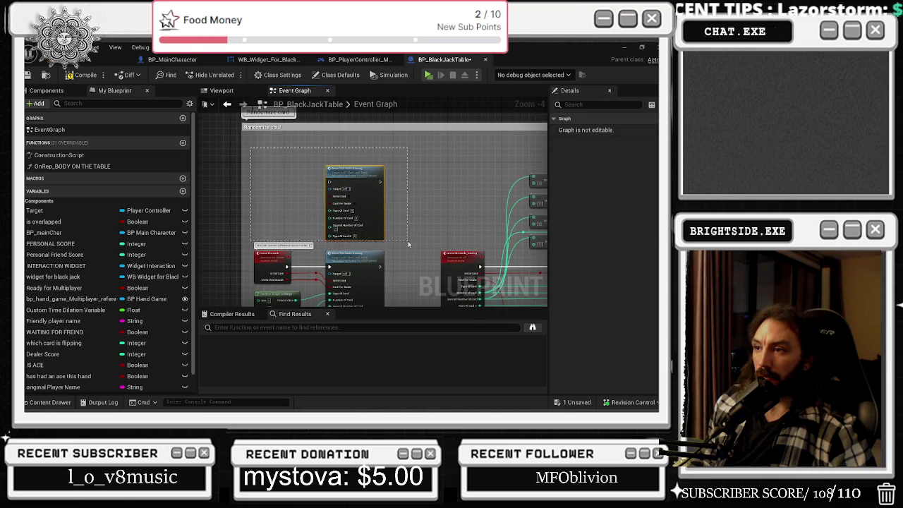
{"action": "type", "text": "cS"}
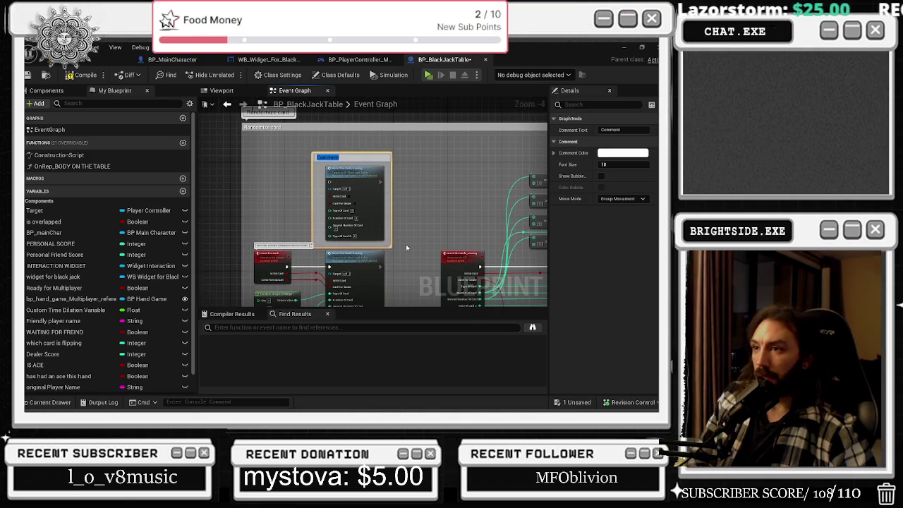
{"action": "type", "text": " NOT FOR THE"}
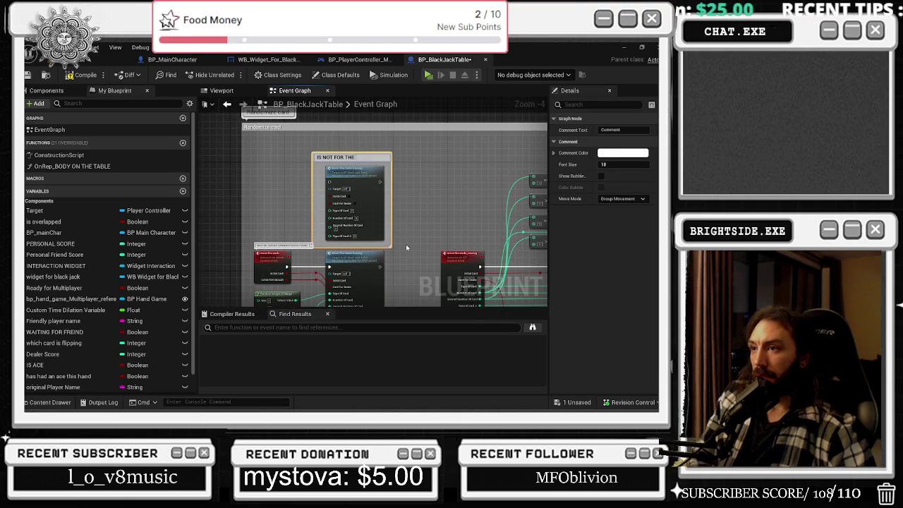
{"action": "scroll", "coordinate": [405, 244], "scroll_direction": "up", "scroll_amount": 2}
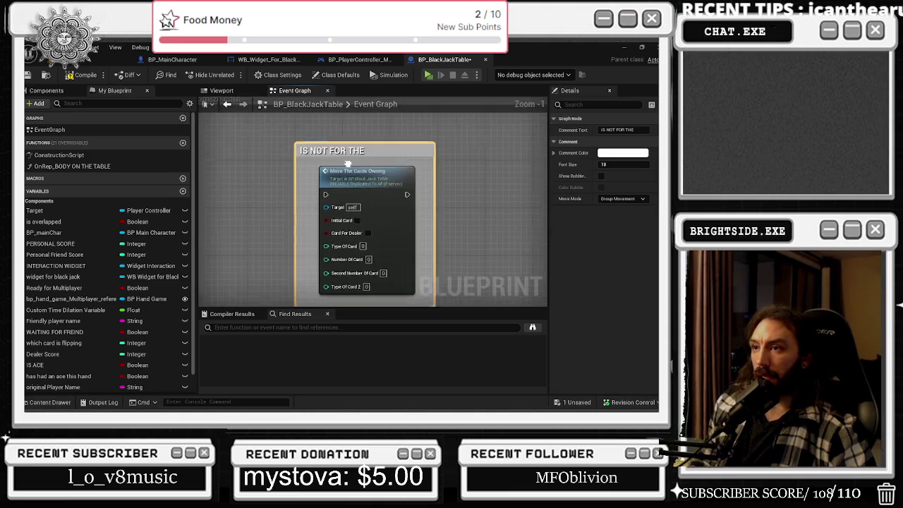
{"action": "left_click_drag", "start_coordinate": [386, 156], "coordinate": [292, 151]}
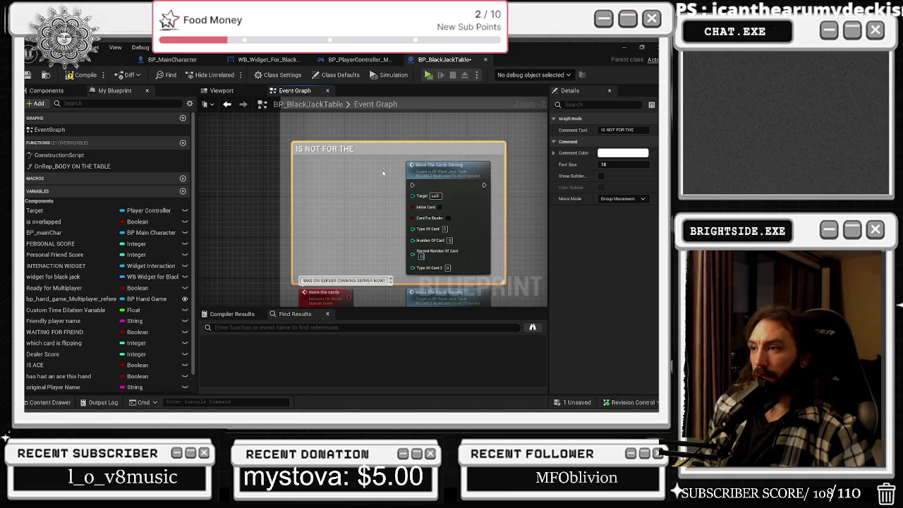
{"action": "left_click", "coordinate": [432, 164]}
- Add a custom event named MOVE THE CARDS_DEALER and wire it into Move The Cards Owning
{"action": "right_click", "coordinate": [319, 168]}
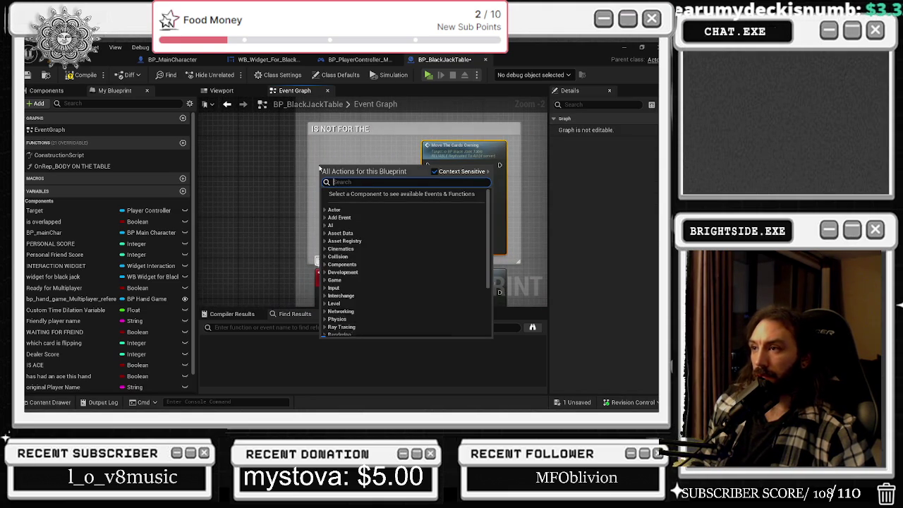
{"action": "type", "text": "CUSTOM EVE"}
{"action": "key", "text": "Return"}
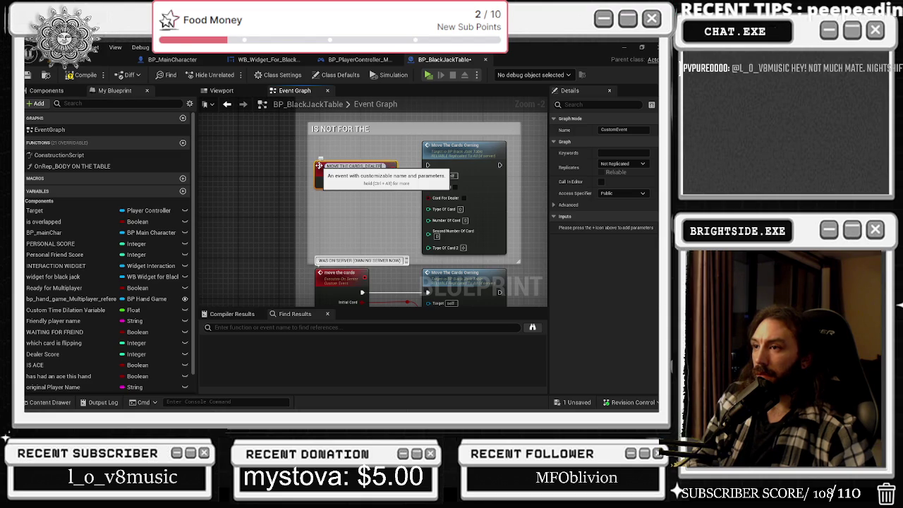
{"action": "left_click", "coordinate": [351, 153]}
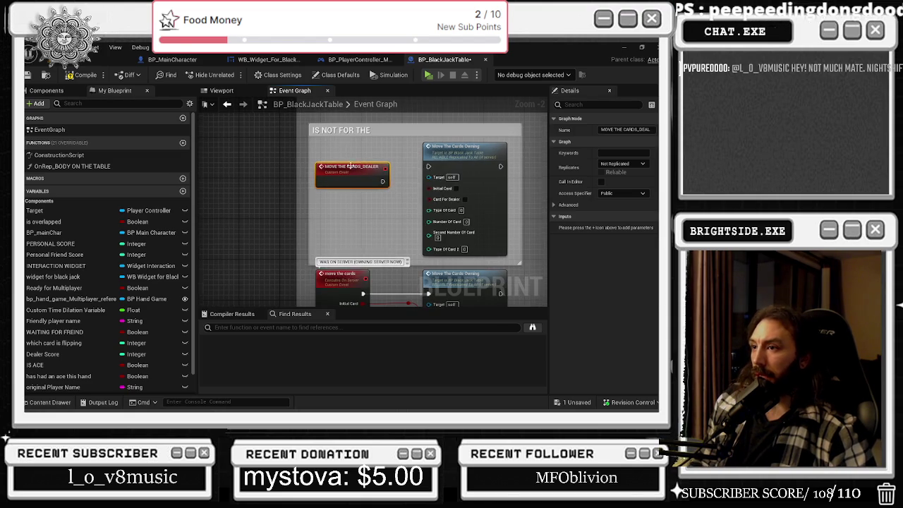
{"action": "scroll", "coordinate": [338, 138], "scroll_direction": "up", "scroll_amount": 1}
{"action": "left_click", "coordinate": [388, 182]}
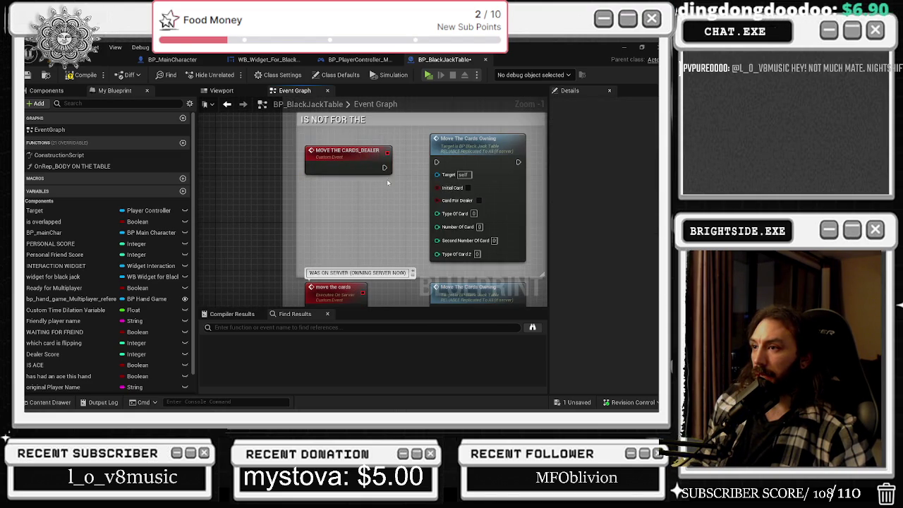
{"action": "left_click_drag", "start_coordinate": [384, 167], "coordinate": [441, 167]}
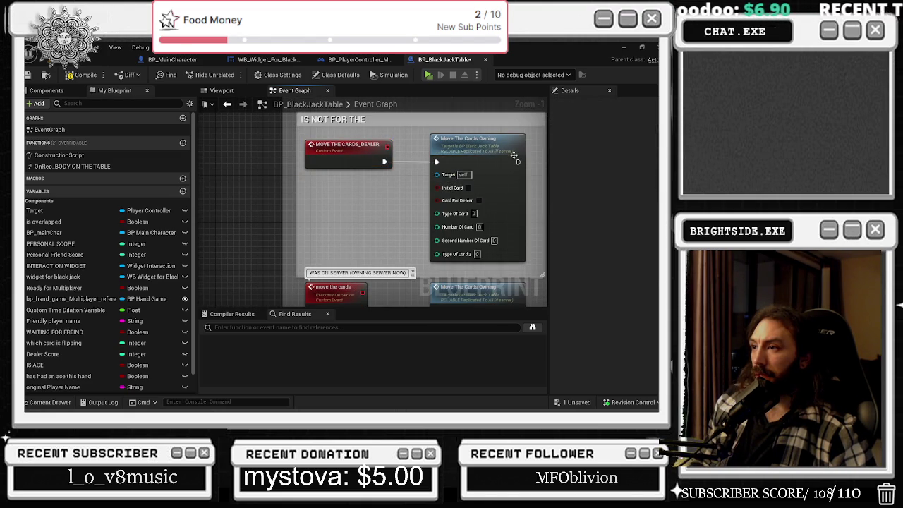
{"action": "scroll", "coordinate": [504, 156], "scroll_direction": "down", "scroll_amount": 1}
- Set the MOVE THE CARDS_DEALER event's Replicates option to Run on Server
{"action": "left_click", "coordinate": [365, 152]}
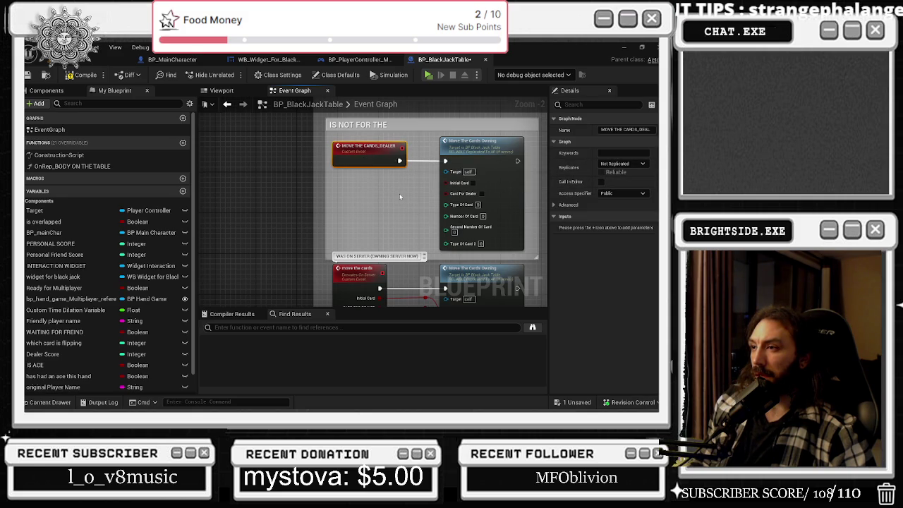
{"action": "left_click", "coordinate": [621, 163]}
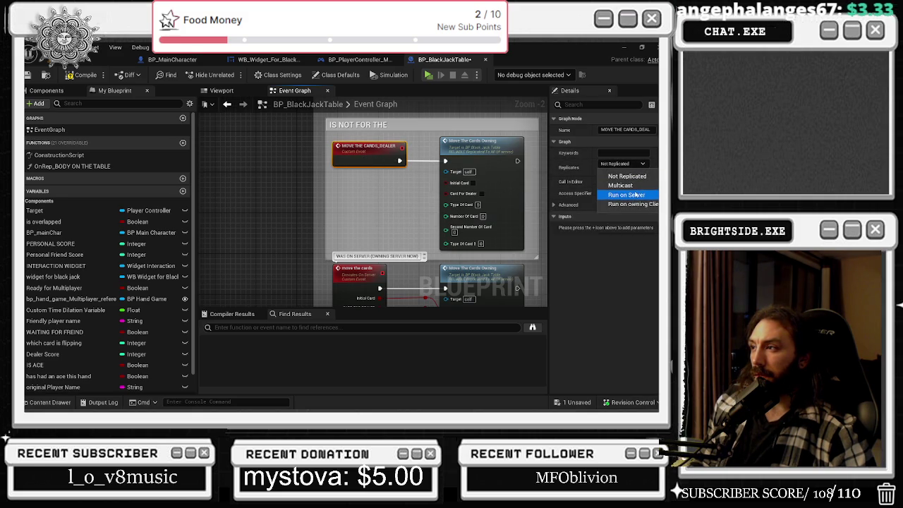
{"action": "left_click", "coordinate": [621, 174]}
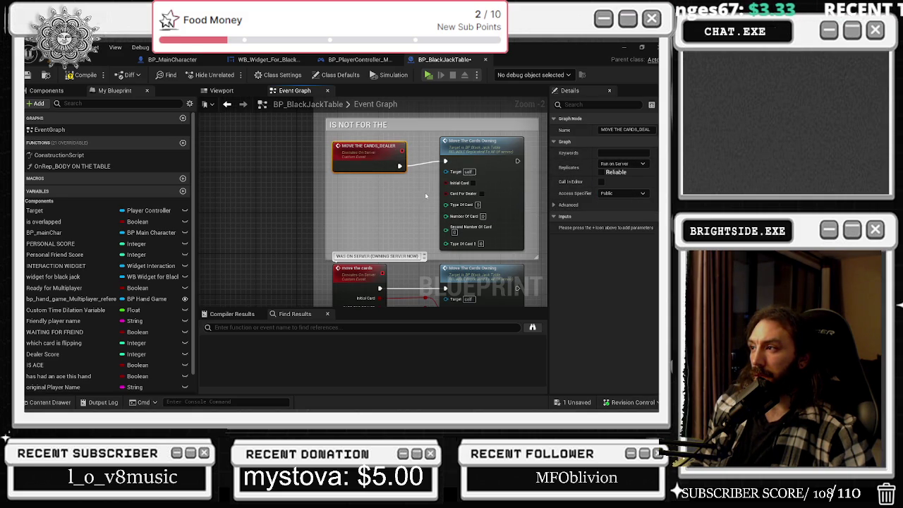
{"action": "left_click_drag", "start_coordinate": [401, 150], "coordinate": [335, 193]}
{"action": "left_click", "coordinate": [392, 257]}
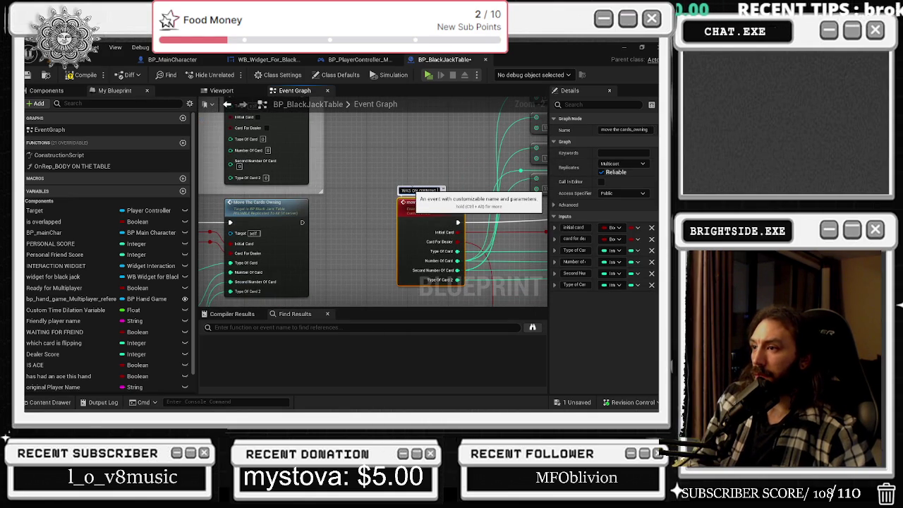
- Set the MOVE THE CARDS_DEALER event's Replicates option to Not Replicated
{"action": "left_click_drag", "start_coordinate": [249, 153], "coordinate": [356, 173]}
{"action": "mouse_move", "coordinate": [497, 199]}
{"action": "left_mouse_down"}
{"action": "mouse_move", "coordinate": [423, 209]}
{"action": "mouse_move", "coordinate": [490, 247]}
{"action": "mouse_move", "coordinate": [441, 258]}
{"action": "left_mouse_up"}
{"action": "left_click", "coordinate": [450, 240]}
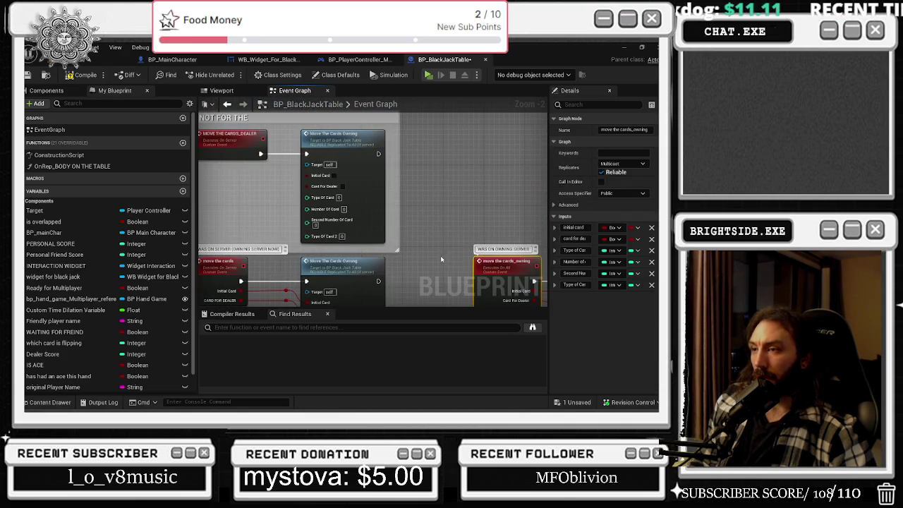
{"action": "left_click", "coordinate": [236, 144]}
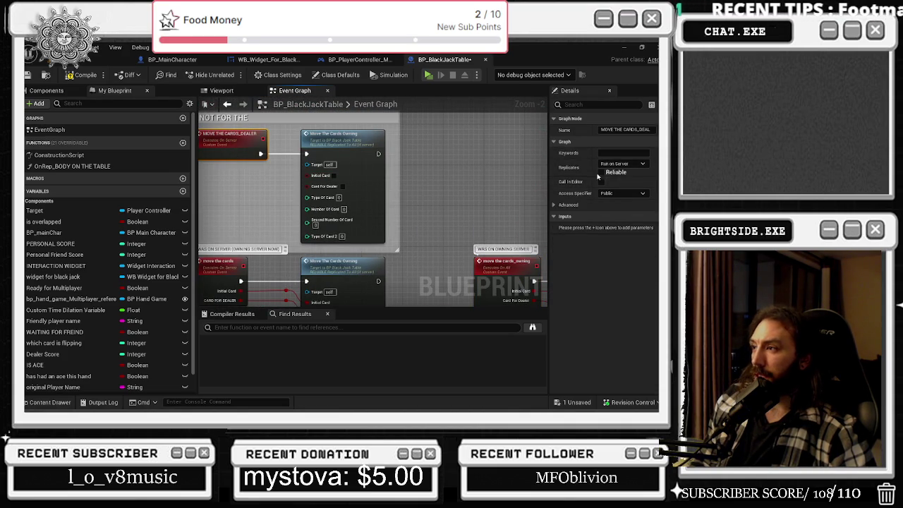
{"action": "left_click", "coordinate": [603, 177]}
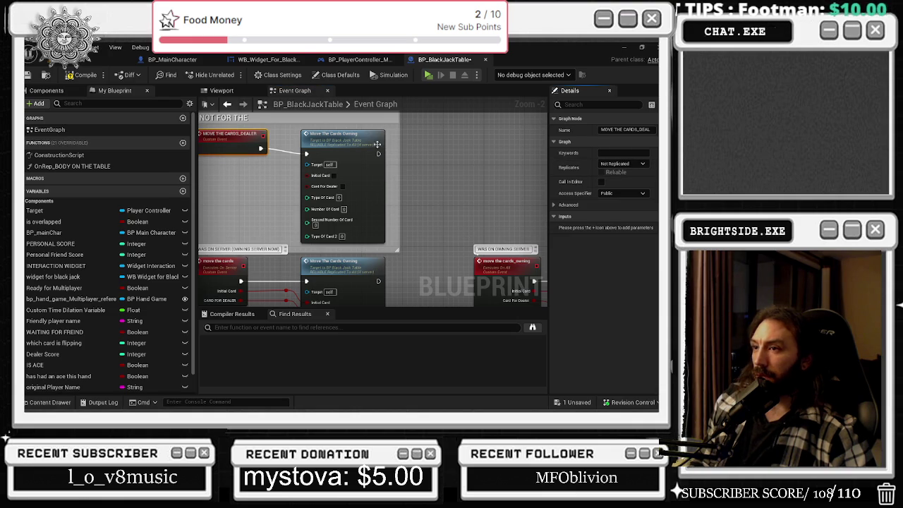
- Set the move the cards event's Replicates option to Run on owning Client
{"action": "left_click_drag", "start_coordinate": [222, 268], "coordinate": [267, 240]}
{"action": "left_click", "coordinate": [266, 240]}
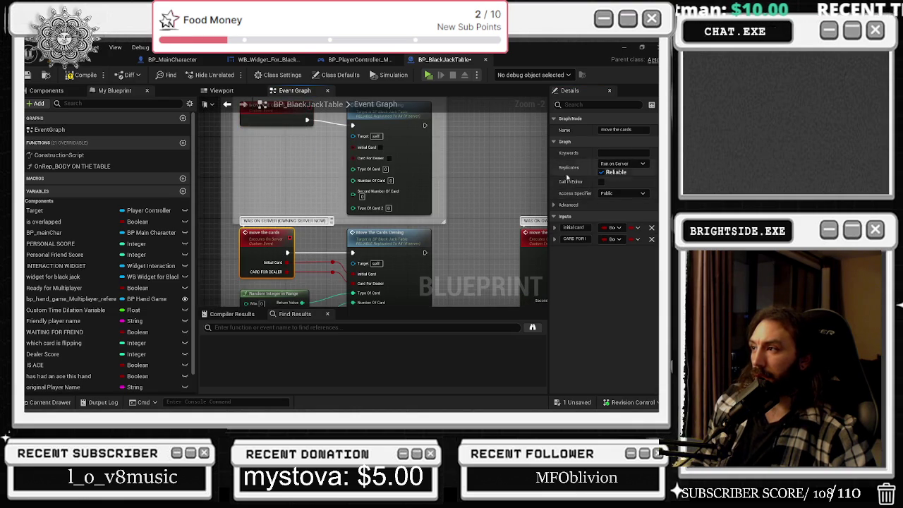
{"action": "left_click", "coordinate": [617, 164]}
{"action": "left_click", "coordinate": [617, 196]}
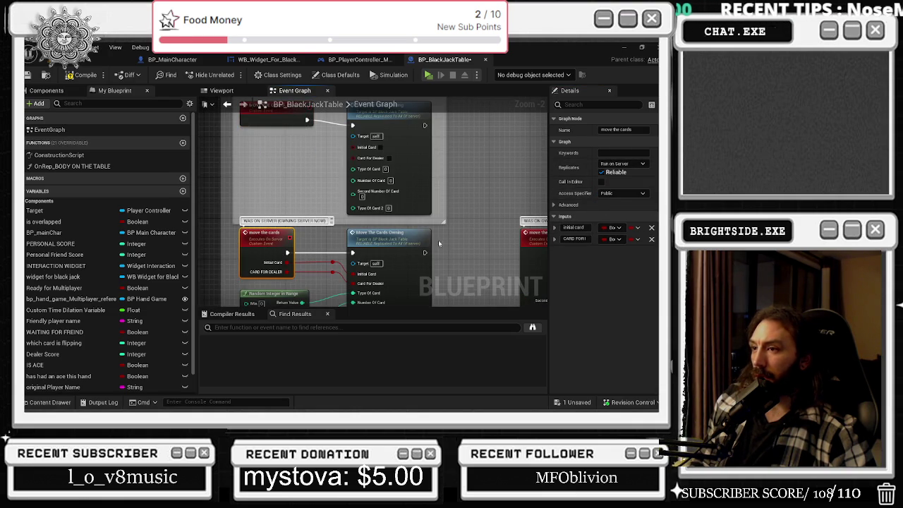
{"action": "left_click", "coordinate": [631, 163]}
{"action": "left_click", "coordinate": [617, 205]}
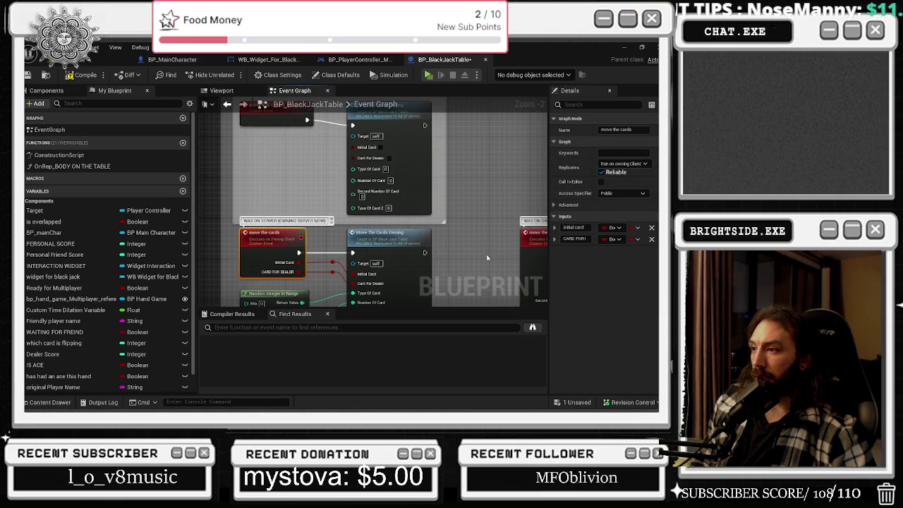
{"action": "left_click", "coordinate": [417, 155]}
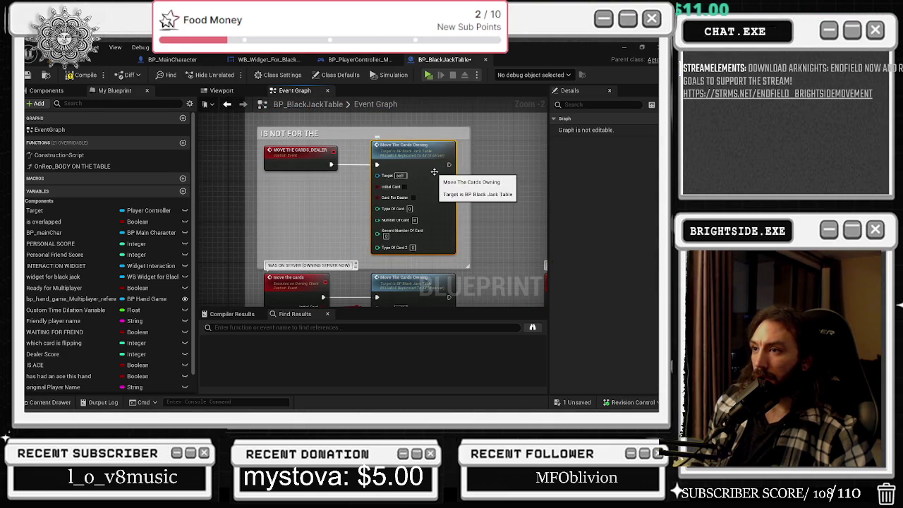
- Arrange the Initial Card and Card For Dealer inputs beside the MOVE THE CARDS_DEALER event
{"action": "left_click_drag", "start_coordinate": [334, 177], "coordinate": [342, 149]}
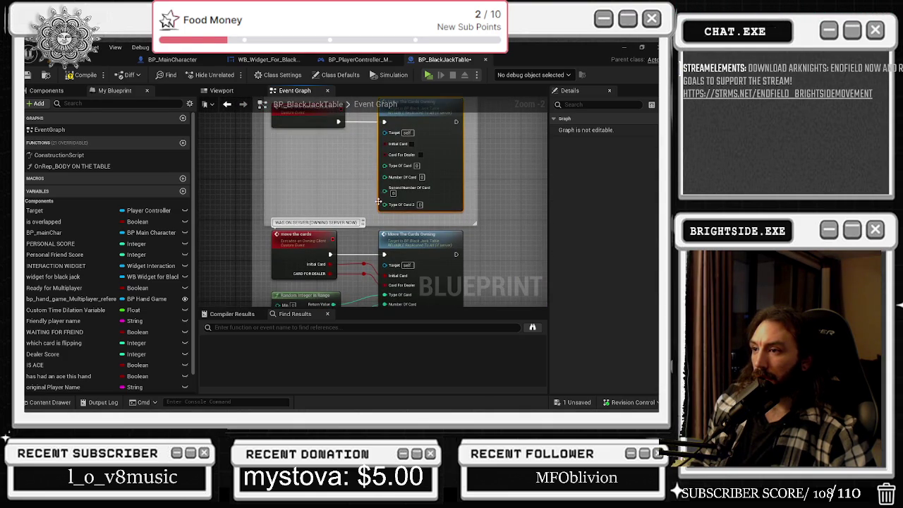
{"action": "double_click", "coordinate": [327, 249]}
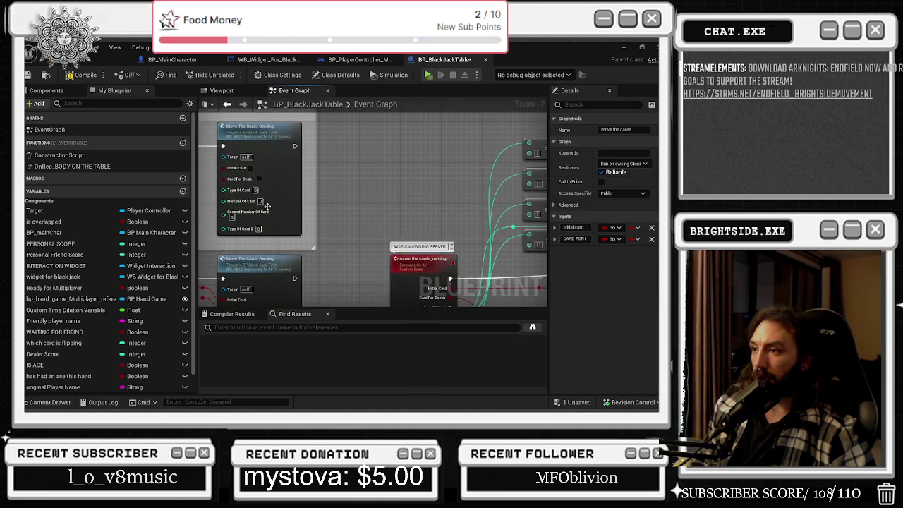
{"action": "scroll", "coordinate": [418, 270], "scroll_direction": "up", "scroll_amount": 2}
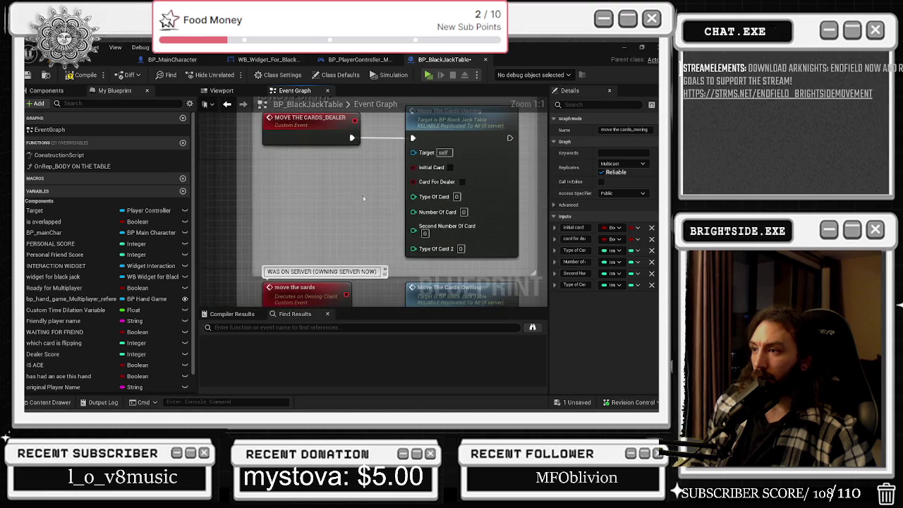
{"action": "left_click_drag", "start_coordinate": [346, 156], "coordinate": [346, 163]}
{"action": "mouse_move", "coordinate": [390, 182]}
{"action": "left_mouse_down"}
{"action": "mouse_move", "coordinate": [384, 300]}
{"action": "mouse_move", "coordinate": [375, 191]}
{"action": "mouse_move", "coordinate": [342, 174]}
{"action": "left_mouse_up"}
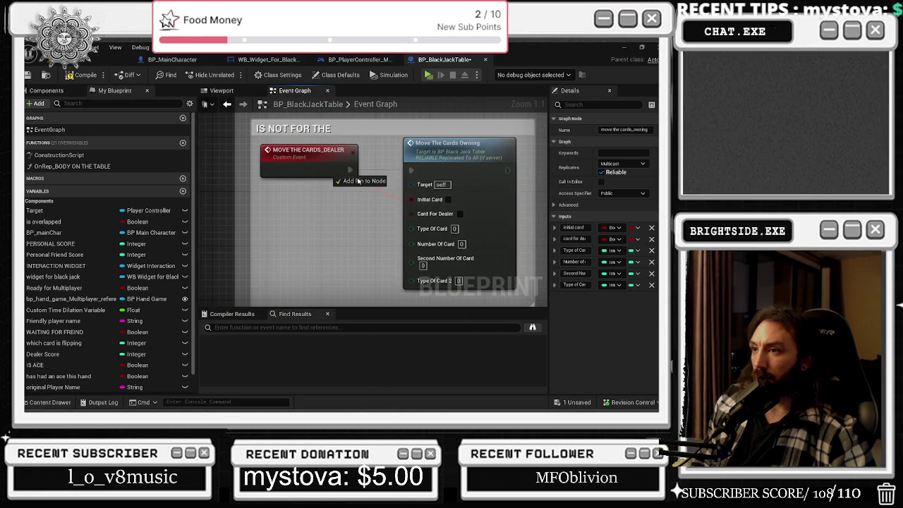
{"action": "left_click_drag", "start_coordinate": [416, 214], "coordinate": [310, 188]}
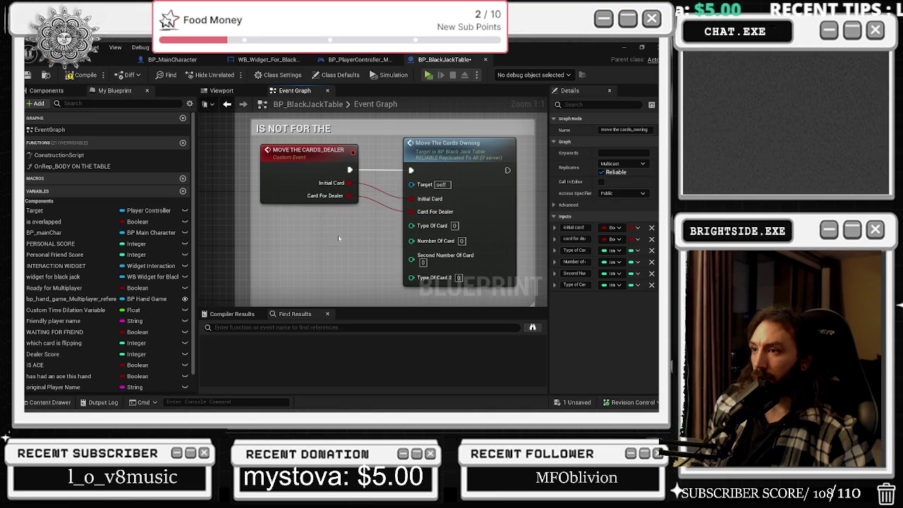
- Select the four Random Integer nodes and reposition them
{"action": "scroll", "coordinate": [333, 239], "scroll_direction": "down", "scroll_amount": 3}
{"action": "scroll", "coordinate": [353, 185], "scroll_direction": "down", "scroll_amount": 4}
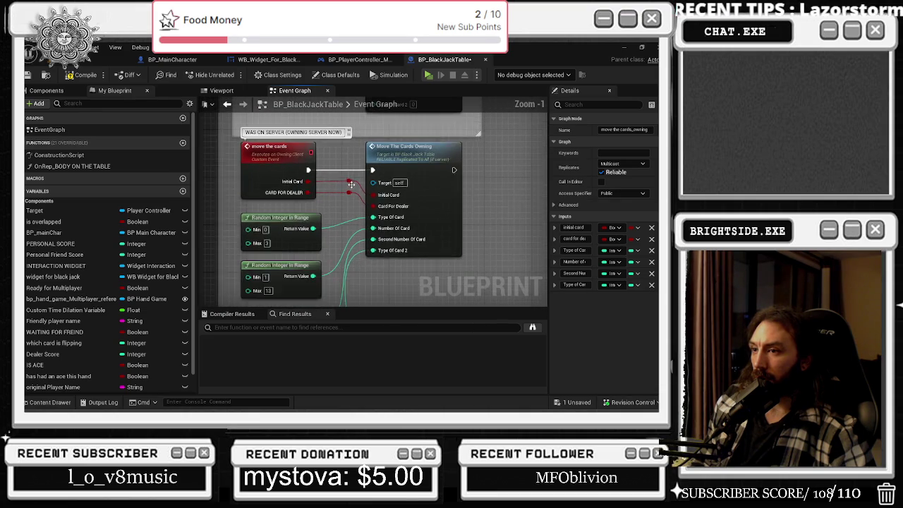
{"action": "scroll", "coordinate": [356, 189], "scroll_direction": "down", "scroll_amount": 1}
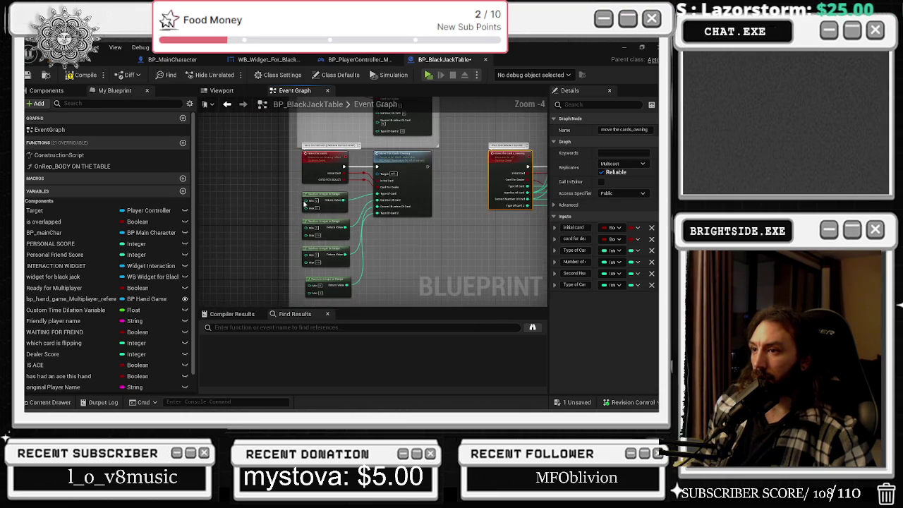
{"action": "left_click_drag", "start_coordinate": [300, 185], "coordinate": [327, 300]}
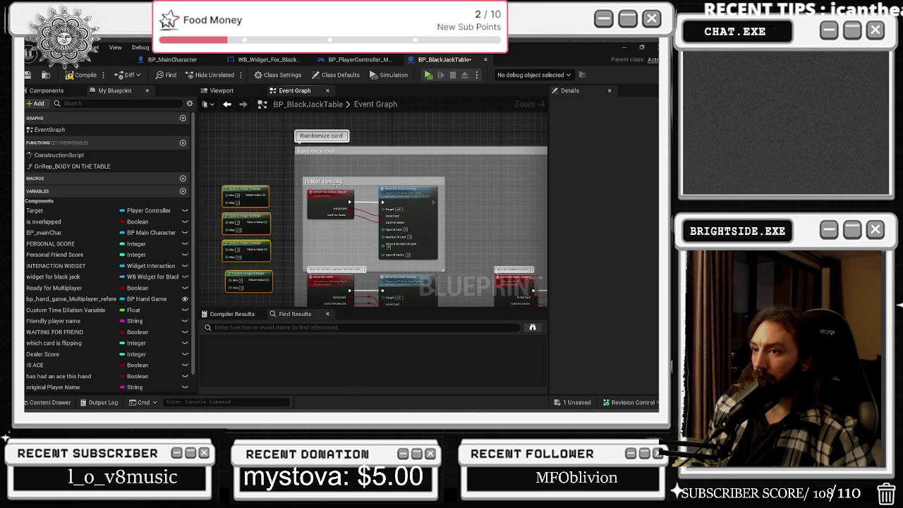
{"action": "scroll", "coordinate": [253, 170], "scroll_direction": "up", "scroll_amount": 2}
{"action": "mouse_move", "coordinate": [254, 171]}
{"action": "left_mouse_down"}
{"action": "mouse_move", "coordinate": [278, 192]}
{"action": "mouse_move", "coordinate": [435, 206]}
{"action": "mouse_move", "coordinate": [302, 238]}
{"action": "mouse_move", "coordinate": [267, 231]}
{"action": "mouse_move", "coordinate": [415, 178]}
{"action": "mouse_move", "coordinate": [474, 185]}
{"action": "left_mouse_up"}
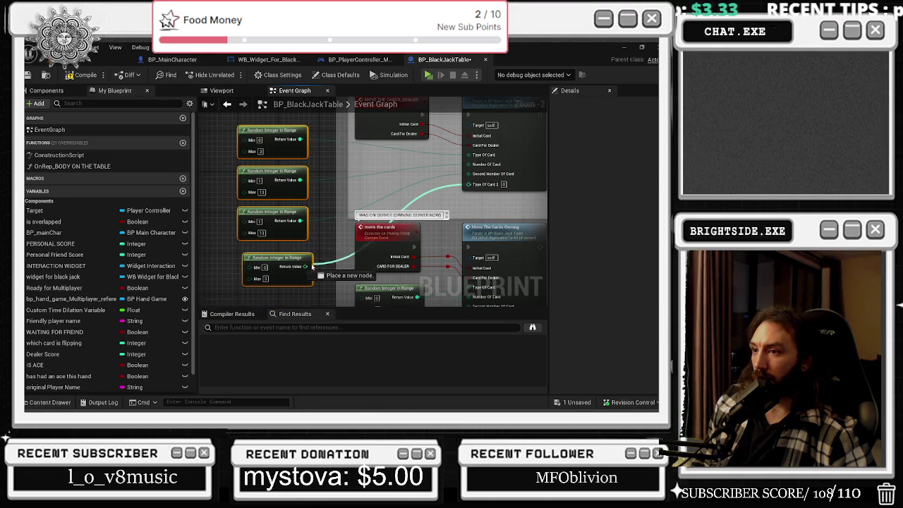
{"action": "scroll", "coordinate": [354, 184], "scroll_direction": "down", "scroll_amount": 2}
- Widen the IS NOT FOR THE comment, extend the Randomize card comment, and raise the event nodes
{"action": "left_click_drag", "start_coordinate": [354, 184], "coordinate": [307, 175]}
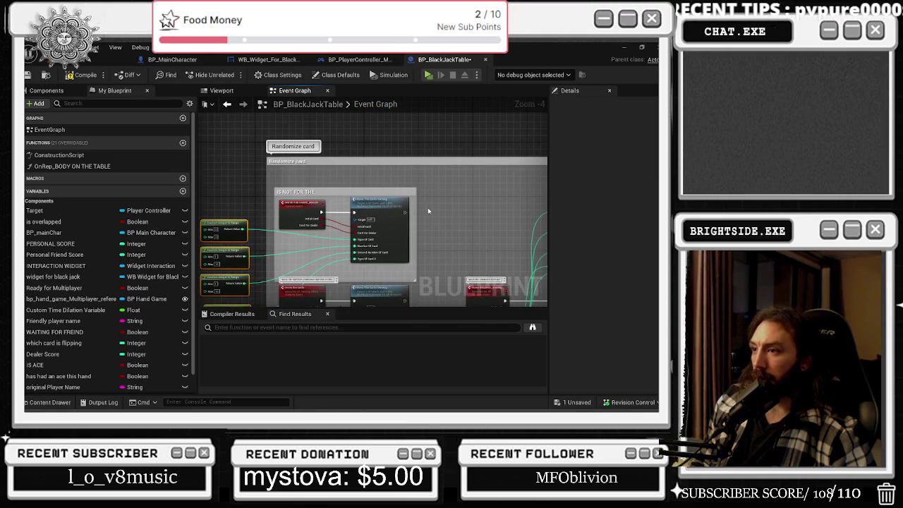
{"action": "left_click_drag", "start_coordinate": [416, 205], "coordinate": [512, 206]}
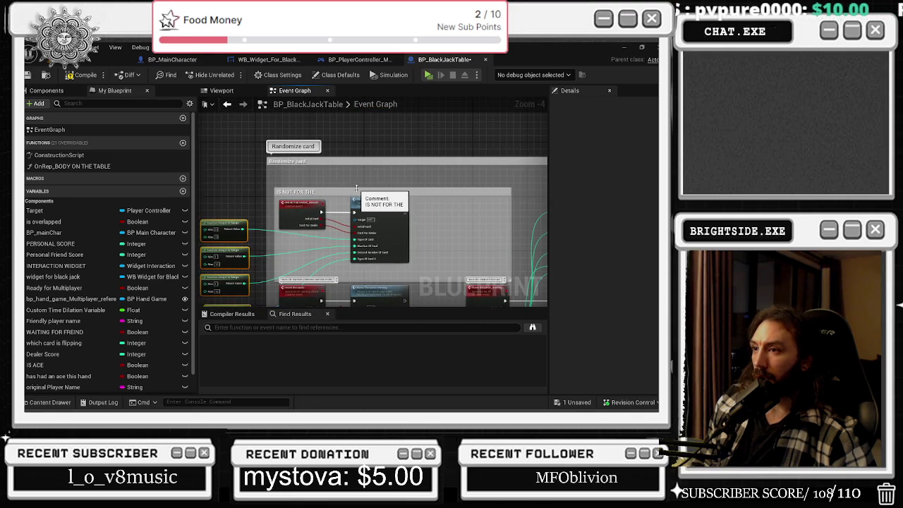
{"action": "left_click_drag", "start_coordinate": [368, 204], "coordinate": [391, 204]}
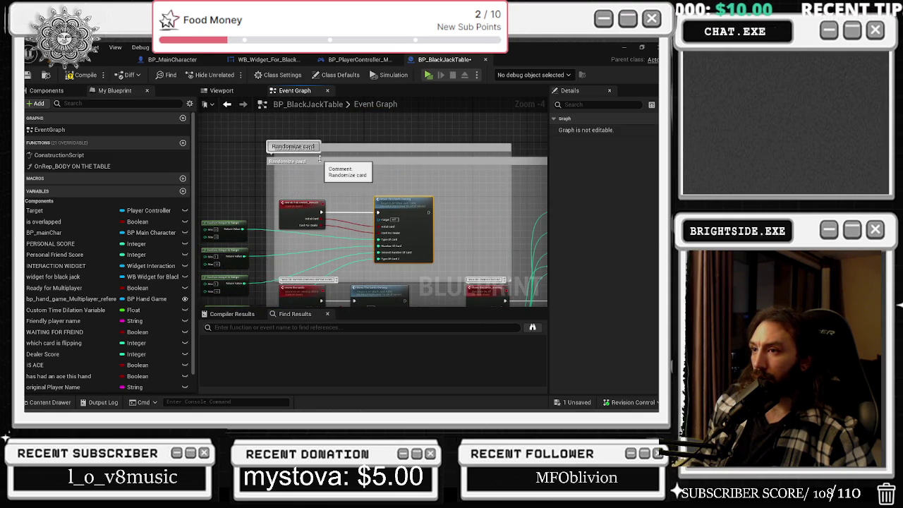
{"action": "left_click_drag", "start_coordinate": [327, 158], "coordinate": [327, 127]}
{"action": "left_click_drag", "start_coordinate": [300, 204], "coordinate": [314, 163]}
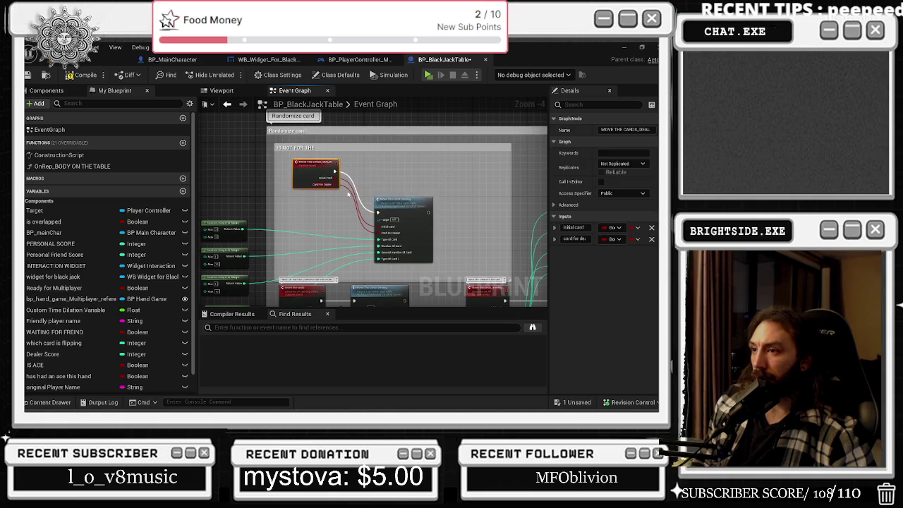
{"action": "left_click_drag", "start_coordinate": [397, 208], "coordinate": [418, 171]}
- Pack the Random Integer nodes, including the 0–3 one, closer together under the event
{"action": "mouse_move", "coordinate": [252, 149]}
{"action": "left_mouse_down"}
{"action": "mouse_move", "coordinate": [268, 263]}
{"action": "mouse_move", "coordinate": [352, 233]}
{"action": "mouse_move", "coordinate": [404, 188]}
{"action": "mouse_move", "coordinate": [429, 190]}
{"action": "left_mouse_up"}
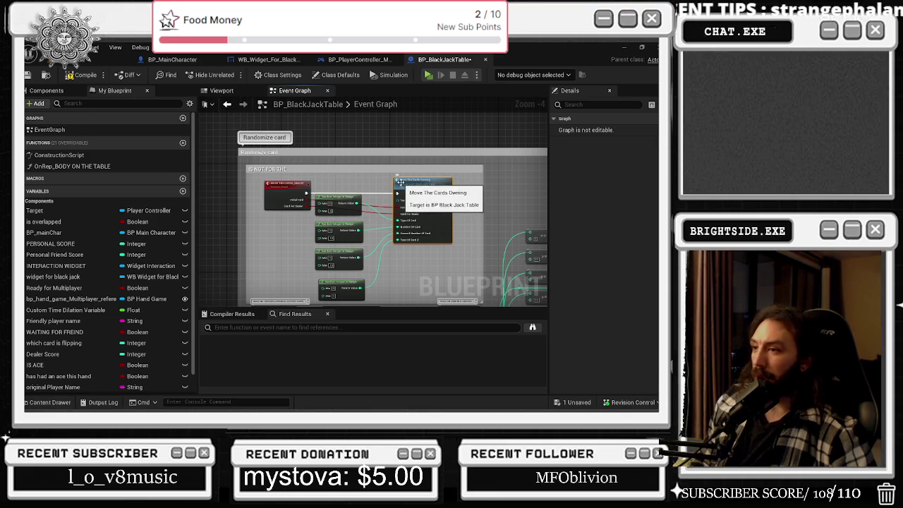
{"action": "scroll", "coordinate": [347, 182], "scroll_direction": "up", "scroll_amount": 2}
{"action": "left_click_drag", "start_coordinate": [361, 155], "coordinate": [285, 186]}
{"action": "left_click_drag", "start_coordinate": [393, 167], "coordinate": [316, 193]}
{"action": "mouse_move", "coordinate": [401, 197]}
{"action": "left_mouse_down"}
{"action": "mouse_move", "coordinate": [408, 150]}
{"action": "mouse_move", "coordinate": [417, 146]}
{"action": "left_mouse_up"}
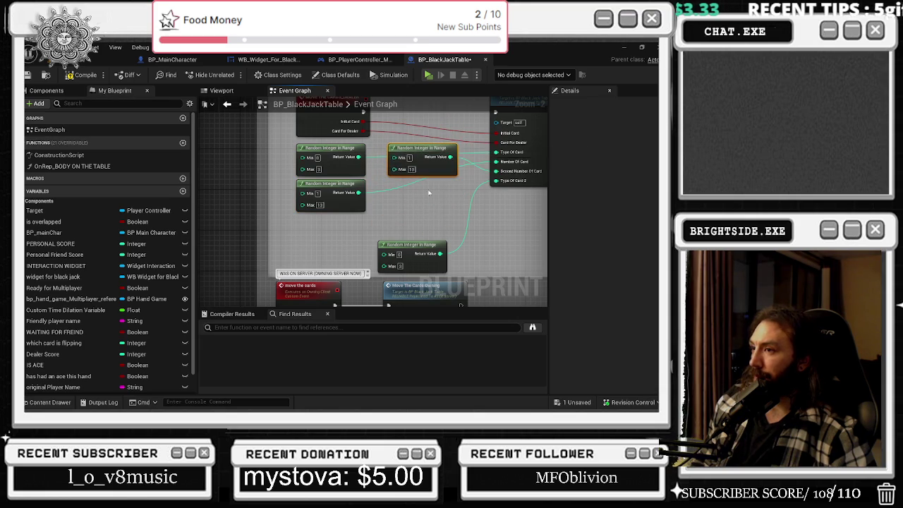
{"action": "mouse_move", "coordinate": [425, 259]}
{"action": "left_mouse_down"}
{"action": "mouse_move", "coordinate": [434, 198]}
{"action": "mouse_move", "coordinate": [440, 203]}
{"action": "left_mouse_up"}
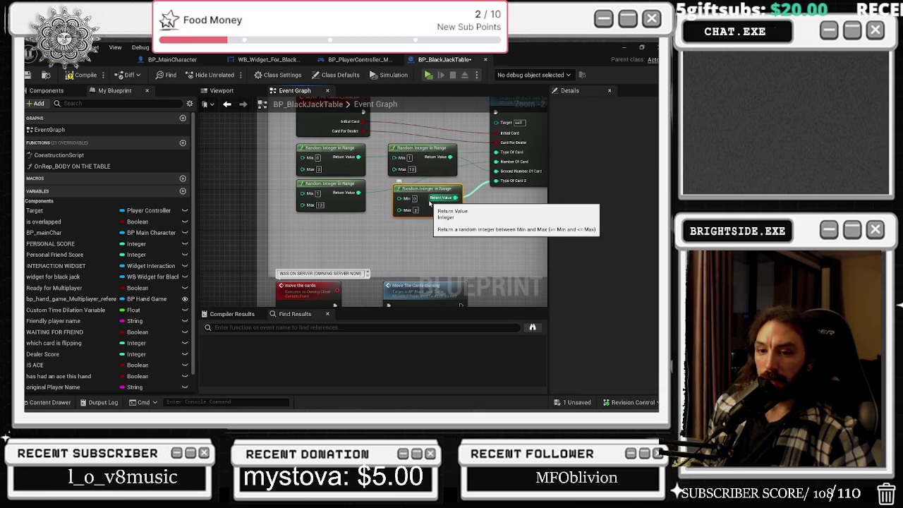
- Compile BP_BlackJackTable, check the dealer event, then switch to BP_PlayerController_MultiPlayer
{"action": "left_click", "coordinate": [81, 75]}
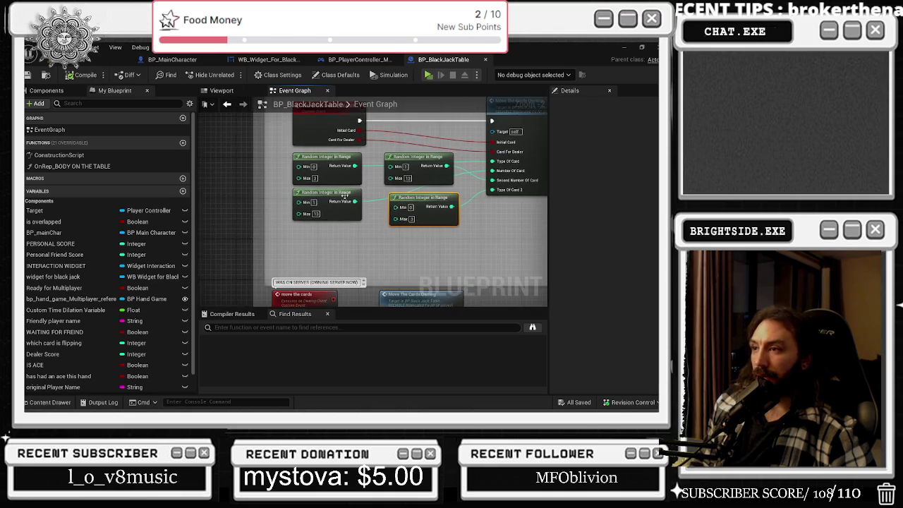
{"action": "scroll", "coordinate": [344, 194], "scroll_direction": "down", "scroll_amount": 2}
{"action": "scroll", "coordinate": [437, 232], "scroll_direction": "up", "scroll_amount": 4}
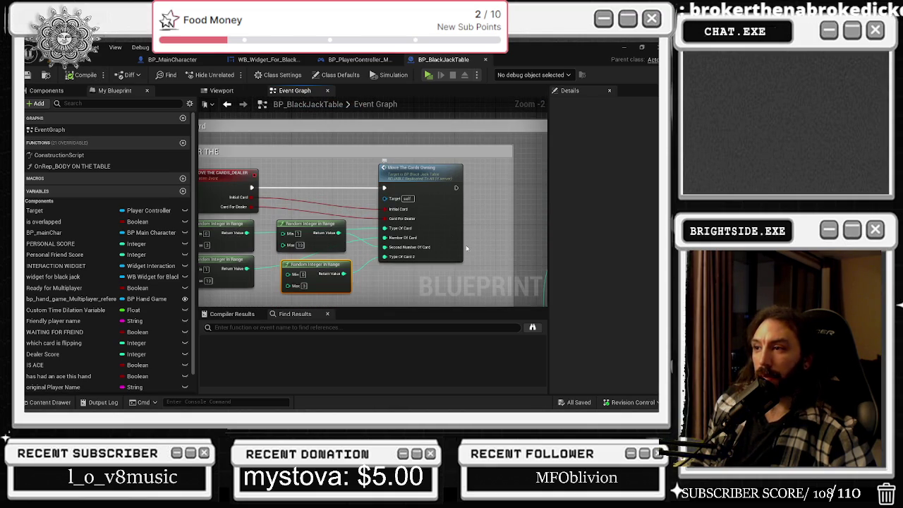
{"action": "double_click", "coordinate": [420, 169]}
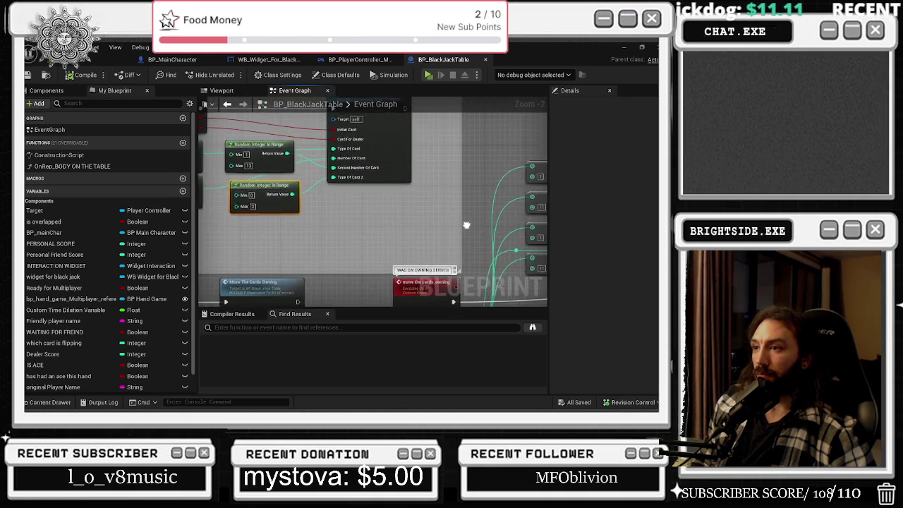
{"action": "mouse_move", "coordinate": [328, 140]}
{"action": "left_mouse_down"}
{"action": "mouse_move", "coordinate": [229, 207]}
{"action": "mouse_move", "coordinate": [423, 239]}
{"action": "mouse_move", "coordinate": [503, 272]}
{"action": "mouse_move", "coordinate": [321, 169]}
{"action": "left_mouse_up"}
{"action": "left_click", "coordinate": [321, 160]}
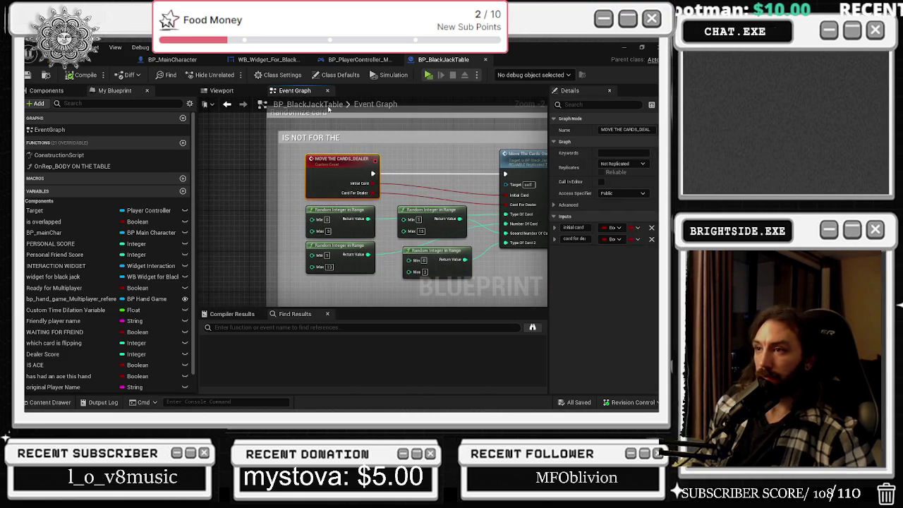
{"action": "left_click", "coordinate": [361, 59]}
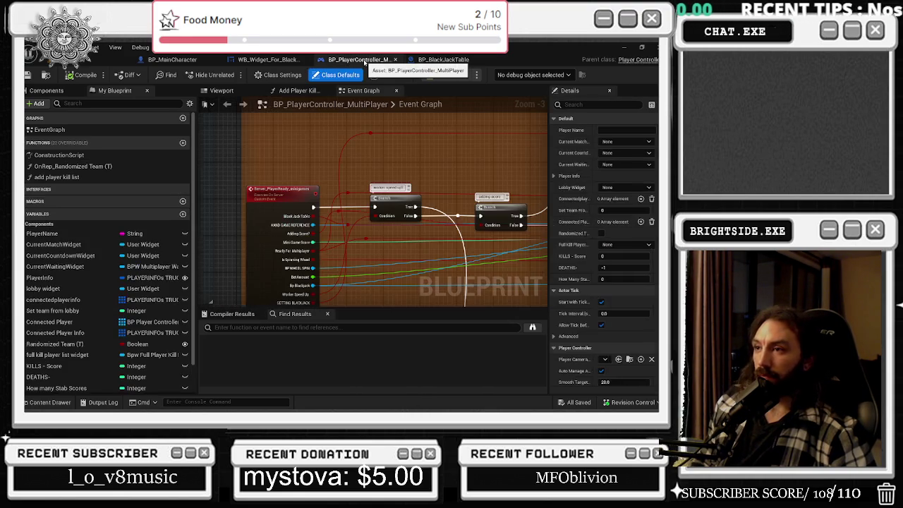
- In WB_Widget_For_Black_Jack, insert a Branch between the Delay and Move The Cards
{"action": "left_click", "coordinate": [286, 61]}
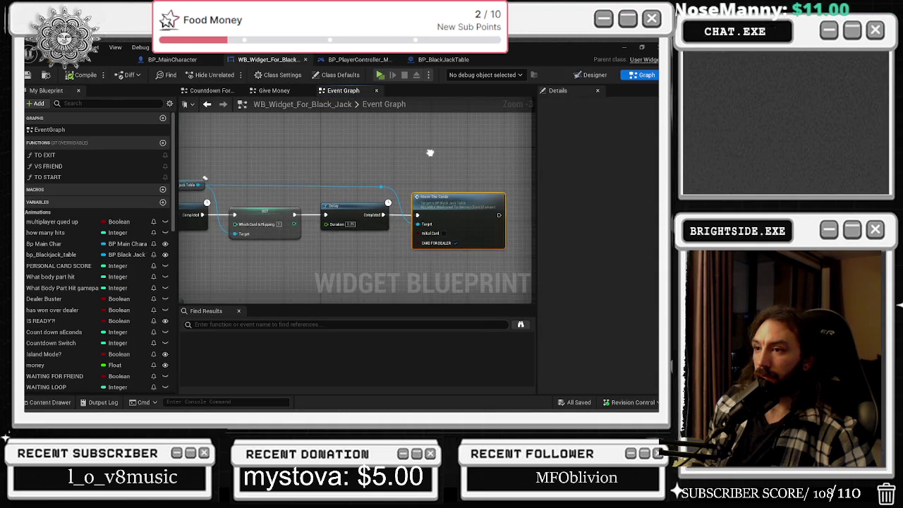
{"action": "left_click_drag", "start_coordinate": [406, 186], "coordinate": [478, 187]}
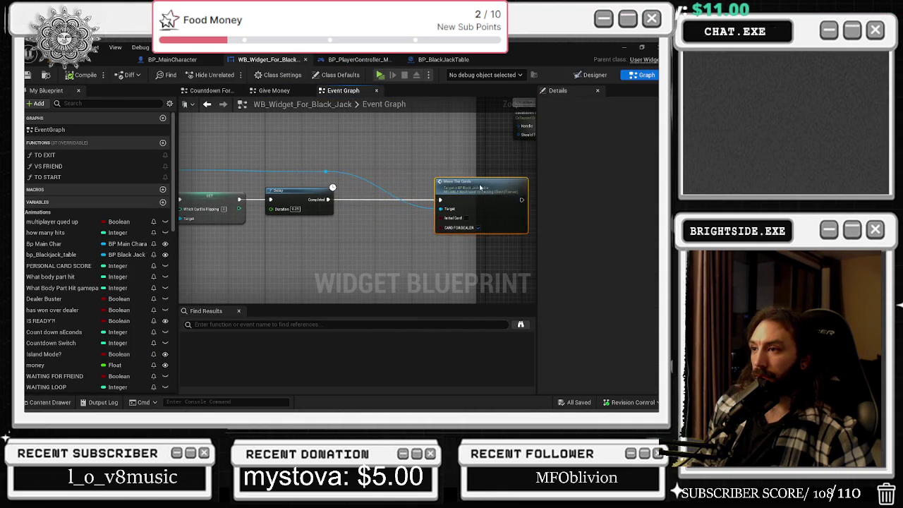
{"action": "left_click", "coordinate": [349, 192]}
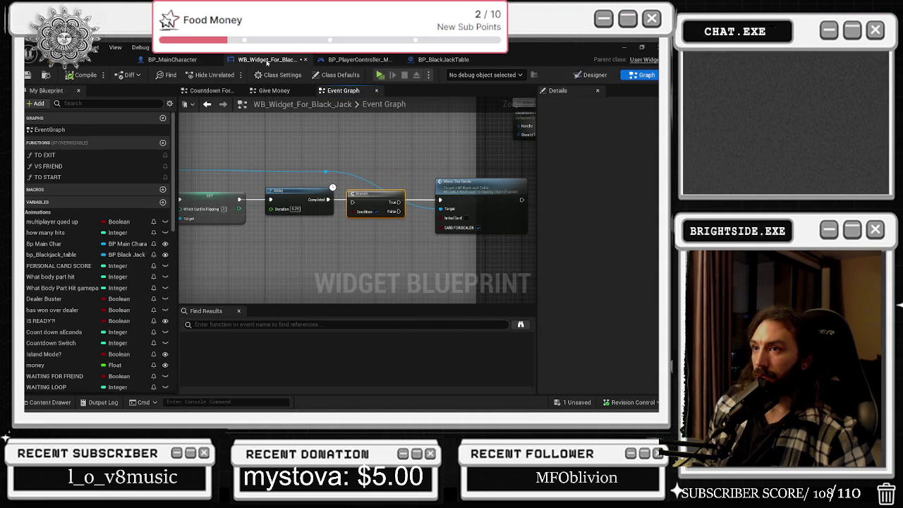
{"action": "left_click_drag", "start_coordinate": [332, 204], "coordinate": [395, 205]}
{"action": "left_click_drag", "start_coordinate": [328, 199], "coordinate": [352, 200]}
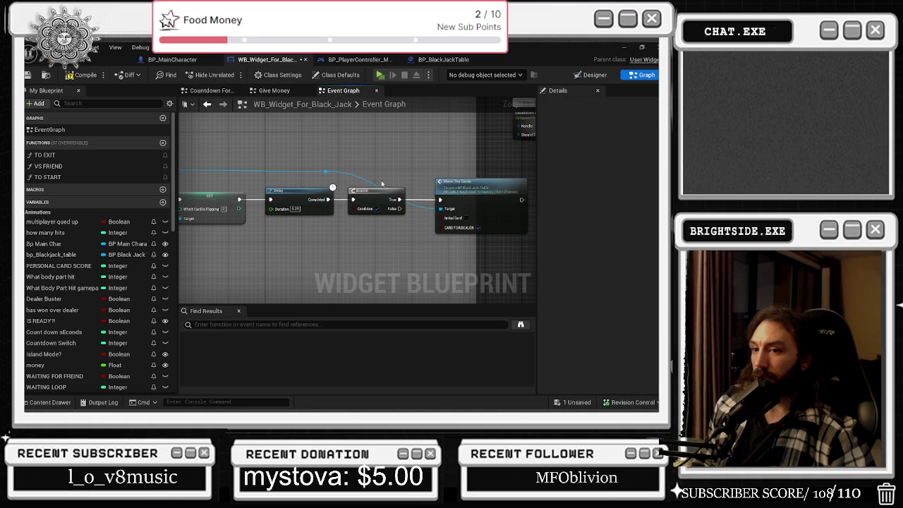
- Browse the widget's variables list and surrounding event graph nodes
{"action": "scroll", "coordinate": [74, 338], "scroll_direction": "down", "scroll_amount": 3}
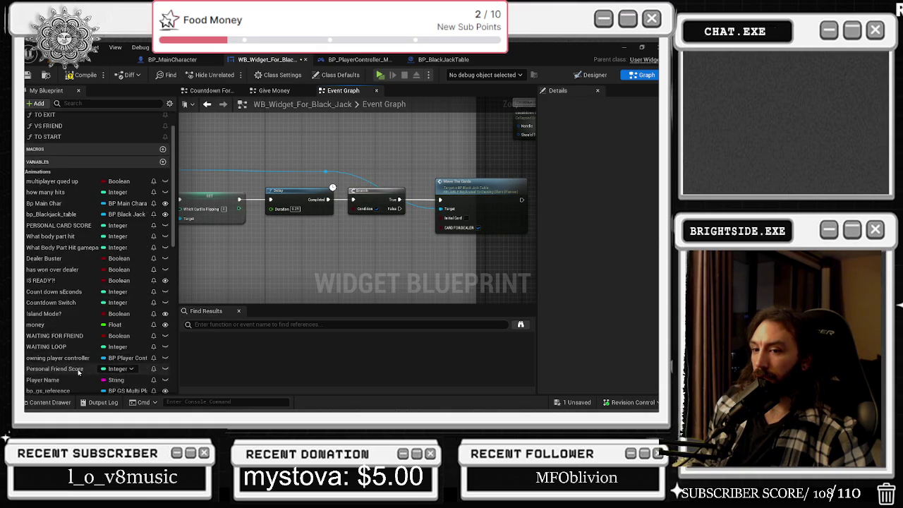
{"action": "scroll", "coordinate": [83, 360], "scroll_direction": "down", "scroll_amount": 8}
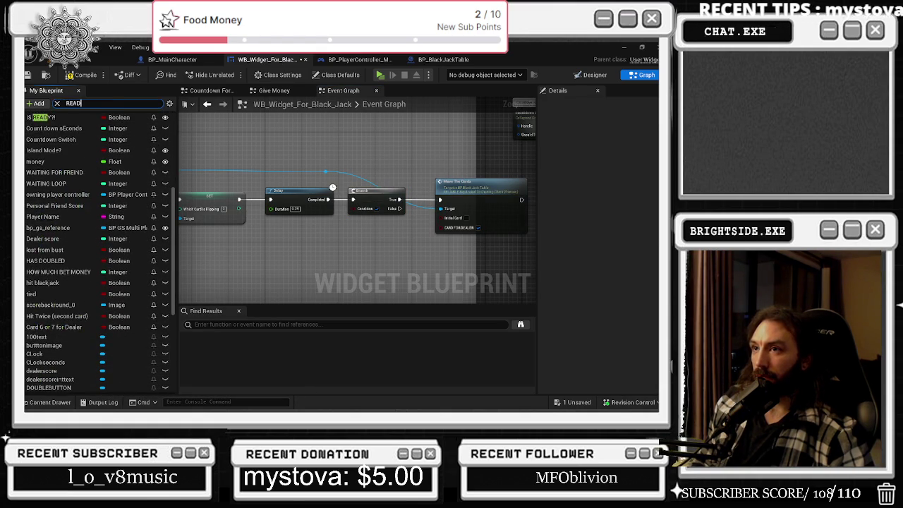
{"action": "type", "text": "D"}
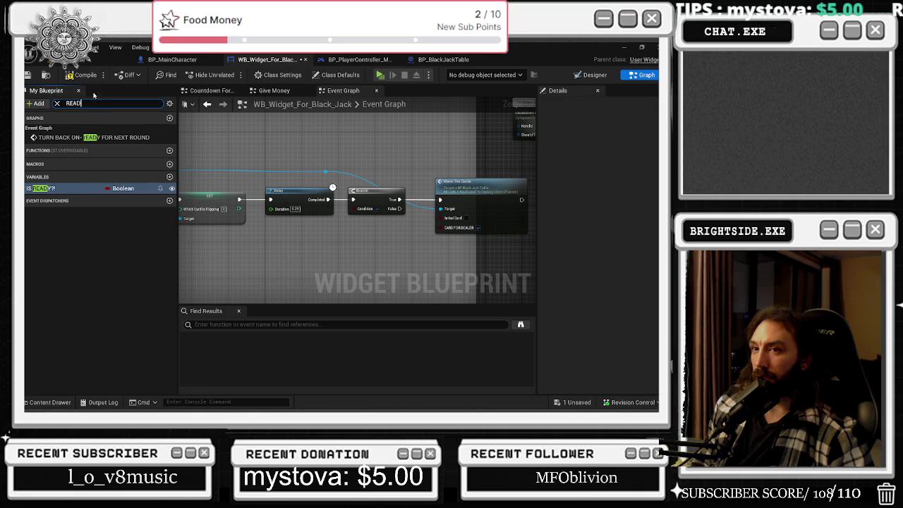
{"action": "left_click", "coordinate": [57, 103]}
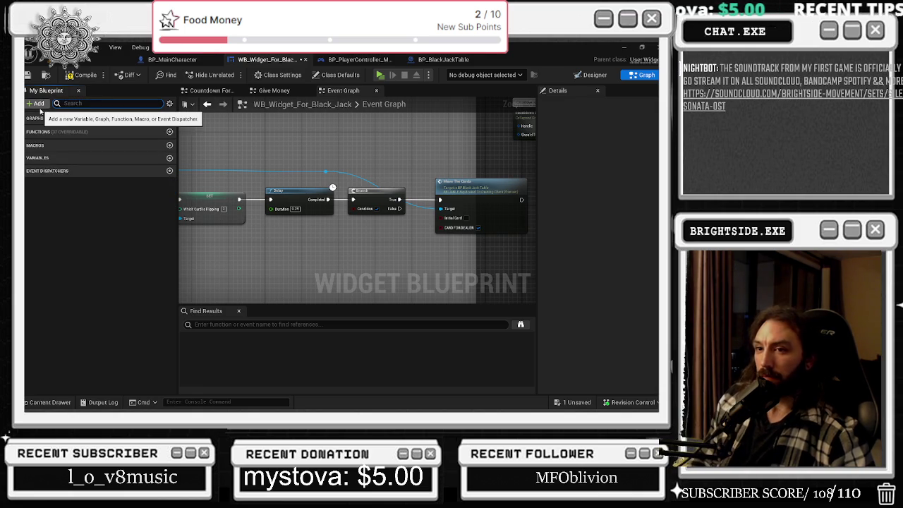
{"action": "left_click", "coordinate": [27, 160]}
{"action": "left_click", "coordinate": [28, 158]}
{"action": "mouse_move", "coordinate": [367, 233]}
{"action": "left_mouse_down"}
{"action": "mouse_move", "coordinate": [423, 244]}
{"action": "mouse_move", "coordinate": [462, 154]}
{"action": "left_mouse_up"}
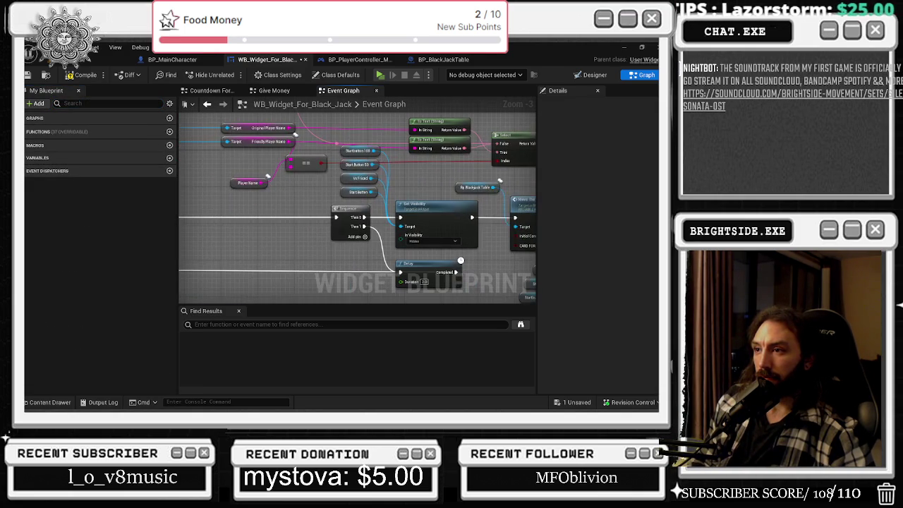
{"action": "left_click_drag", "start_coordinate": [466, 246], "coordinate": [531, 250]}
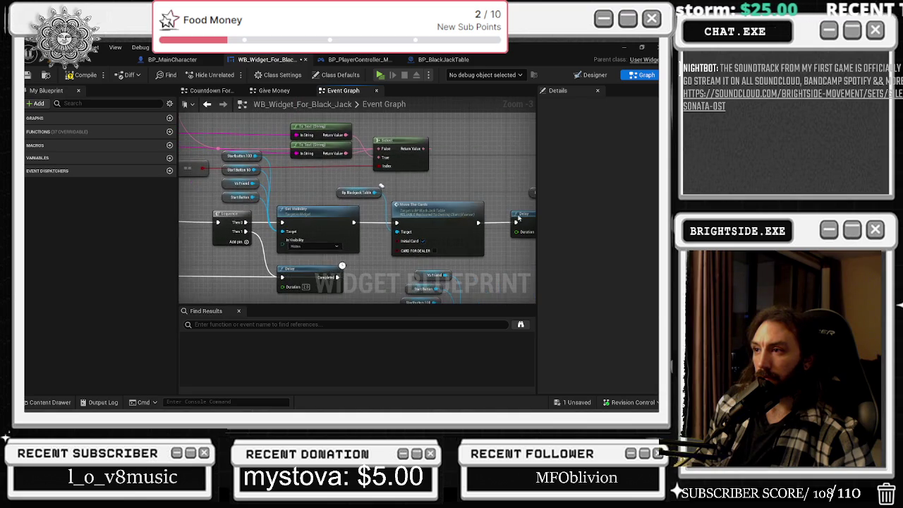
{"action": "mouse_move", "coordinate": [416, 222]}
{"action": "left_mouse_down"}
{"action": "mouse_move", "coordinate": [292, 216]}
{"action": "mouse_move", "coordinate": [356, 208]}
{"action": "left_mouse_up"}
- Add a Ready For Multiplayer getter and feed it into the Branch condition
{"action": "left_click", "coordinate": [373, 221]}
{"action": "type", "text": "READY FO"}
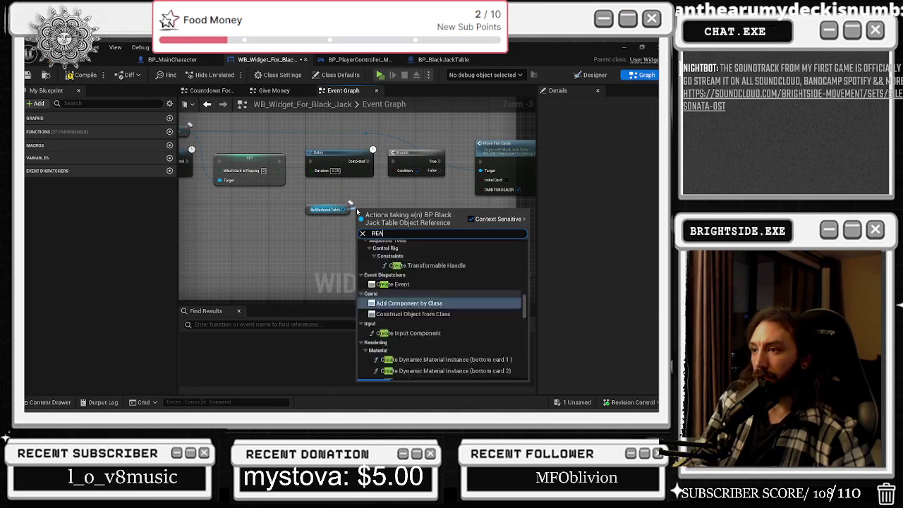
{"action": "key", "text": "Down"}
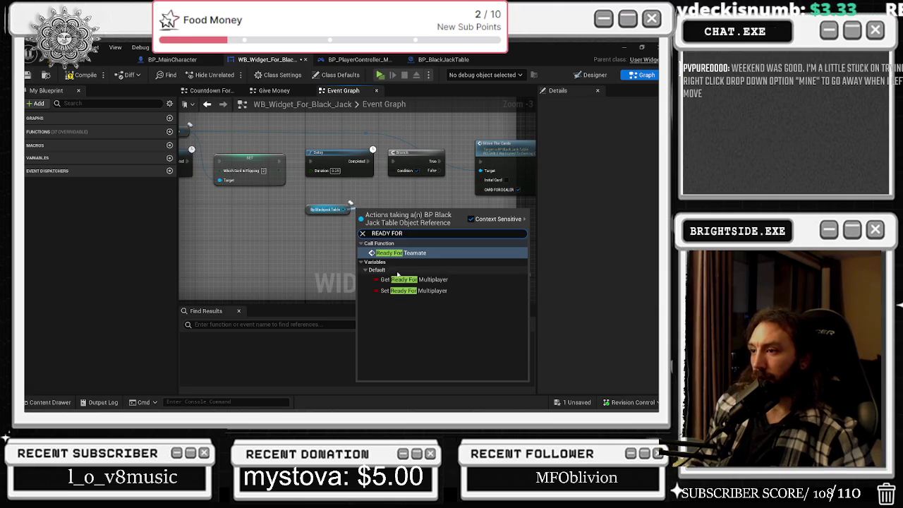
{"action": "key", "text": "Return"}
{"action": "left_click", "coordinate": [390, 228]}
{"action": "left_click_drag", "start_coordinate": [412, 209], "coordinate": [387, 171]}
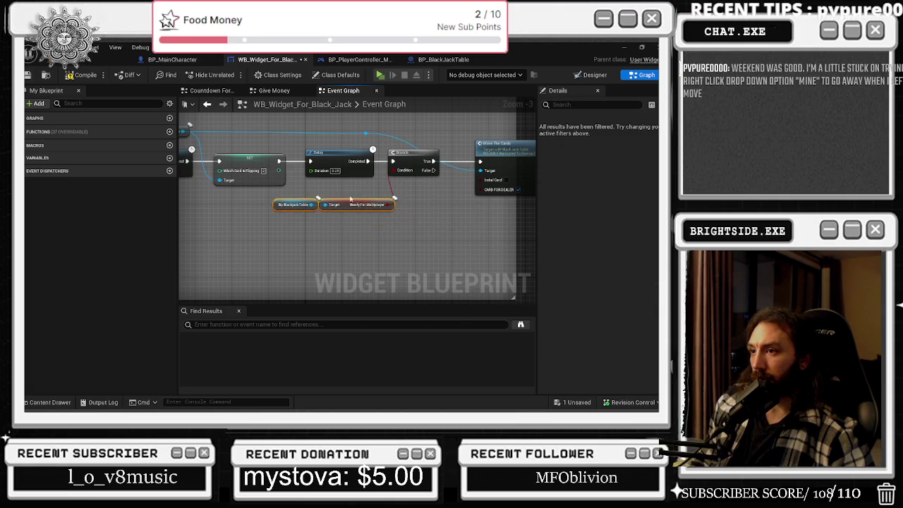
- Tidy the node chain and jump to move the cards in BP_BlackJackTable
{"action": "left_click_drag", "start_coordinate": [360, 209], "coordinate": [294, 247]}
{"action": "left_click_drag", "start_coordinate": [463, 196], "coordinate": [440, 197]}
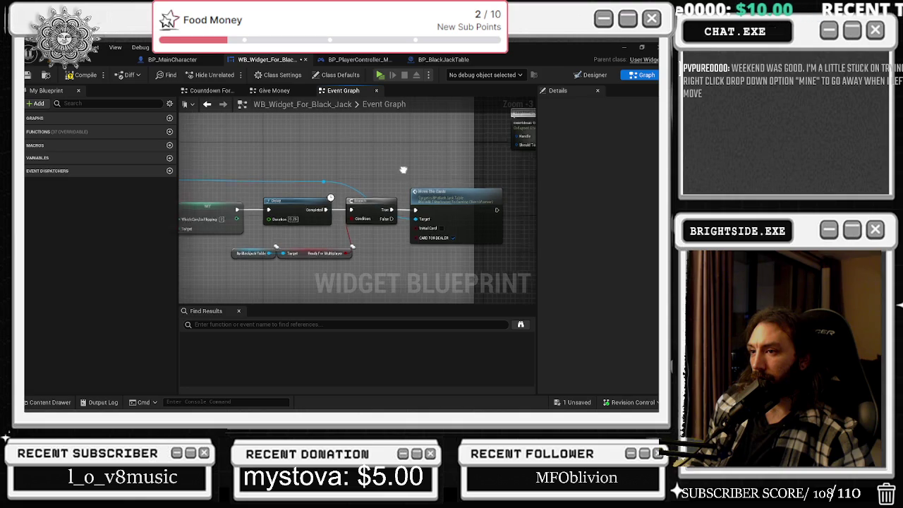
{"action": "left_click_drag", "start_coordinate": [392, 172], "coordinate": [425, 178]}
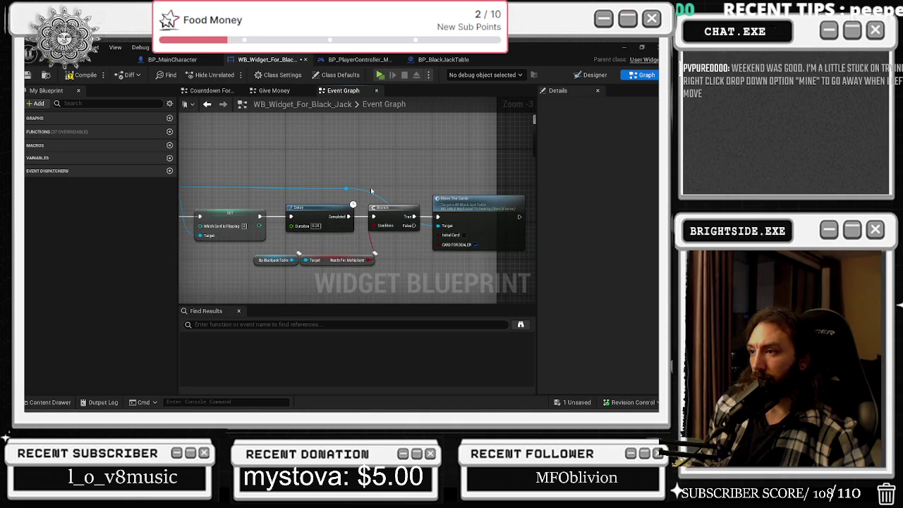
{"action": "left_click_drag", "start_coordinate": [345, 190], "coordinate": [411, 197]}
{"action": "left_click", "coordinate": [256, 260]}
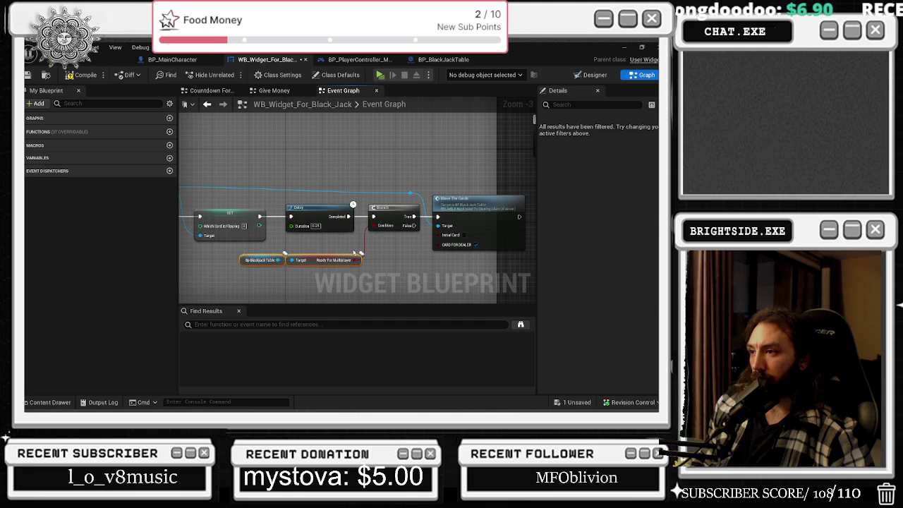
{"action": "double_click", "coordinate": [467, 208]}
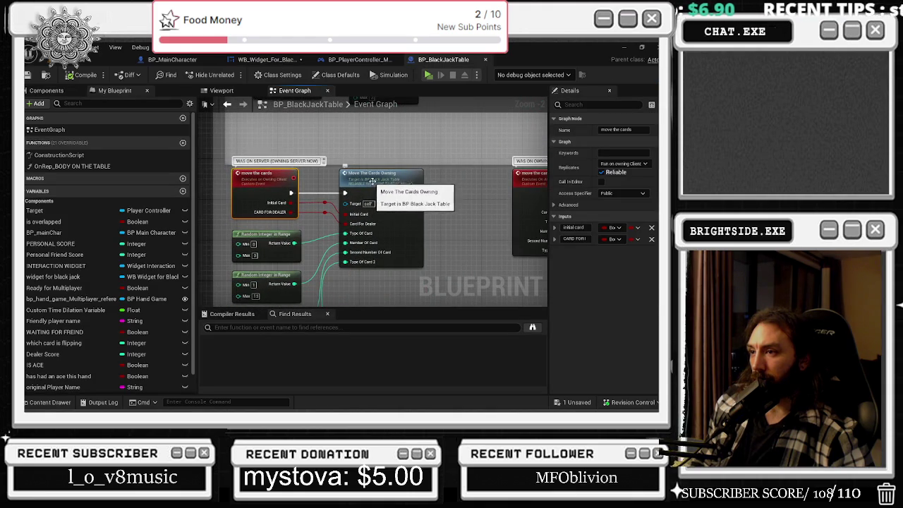
- Inspect the MOVE THE CARDS_DEALER event's name and inputs, then return to the widget graph
{"action": "double_click", "coordinate": [359, 190]}
{"action": "left_click", "coordinate": [319, 151]}
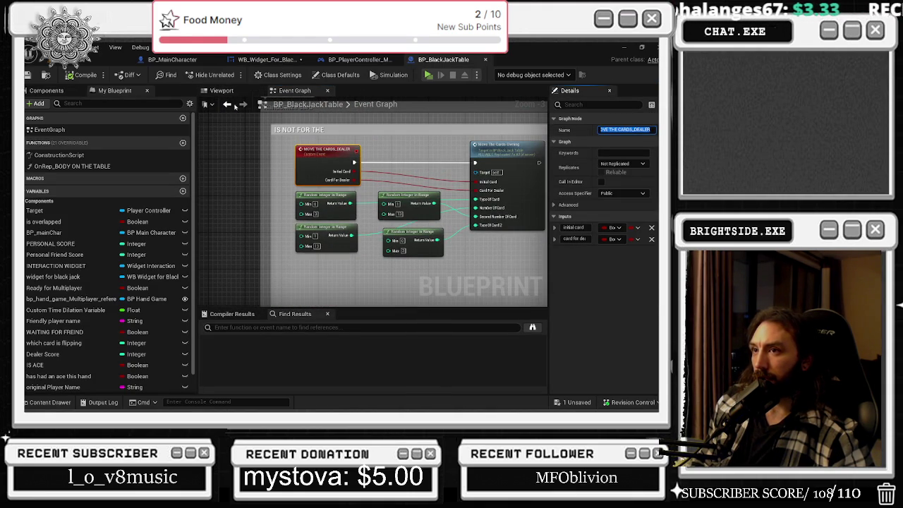
{"action": "left_click", "coordinate": [228, 105]}
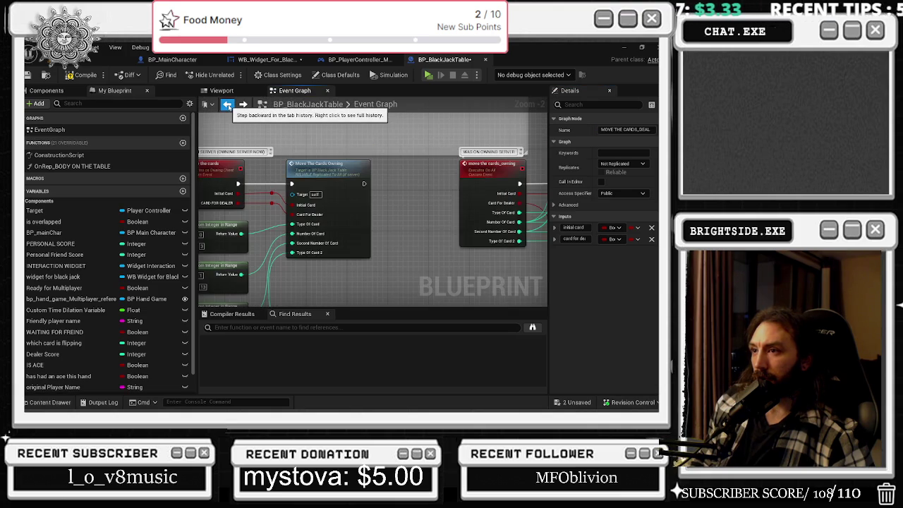
{"action": "left_click", "coordinate": [227, 105]}
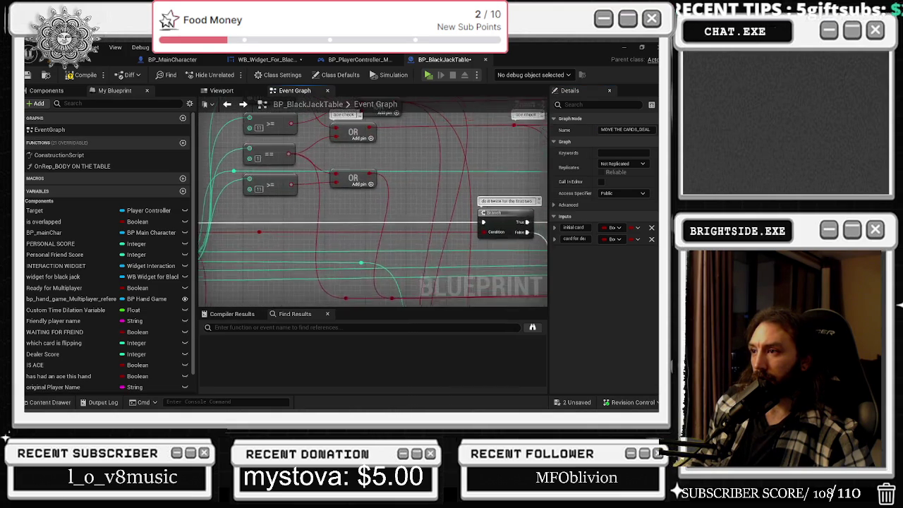
{"action": "left_click", "coordinate": [321, 60]}
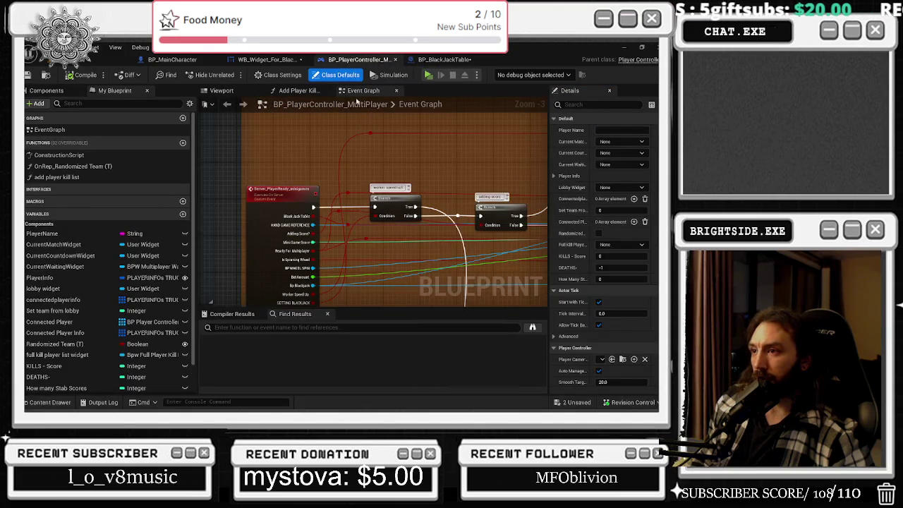
{"action": "left_click", "coordinate": [268, 59]}
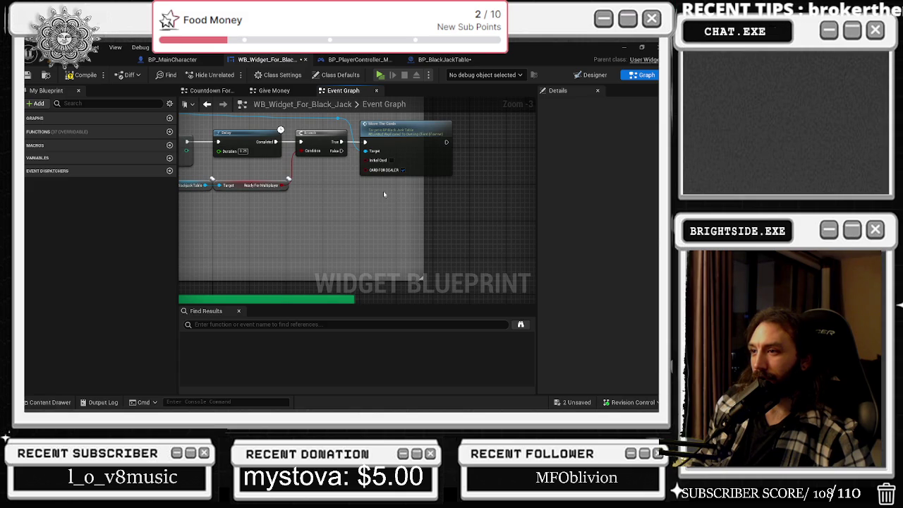
- Add a Move The Cards Dealer call on Branch True, with False going to Move The Cards
{"action": "scroll", "coordinate": [384, 191], "scroll_direction": "up", "scroll_amount": 1}
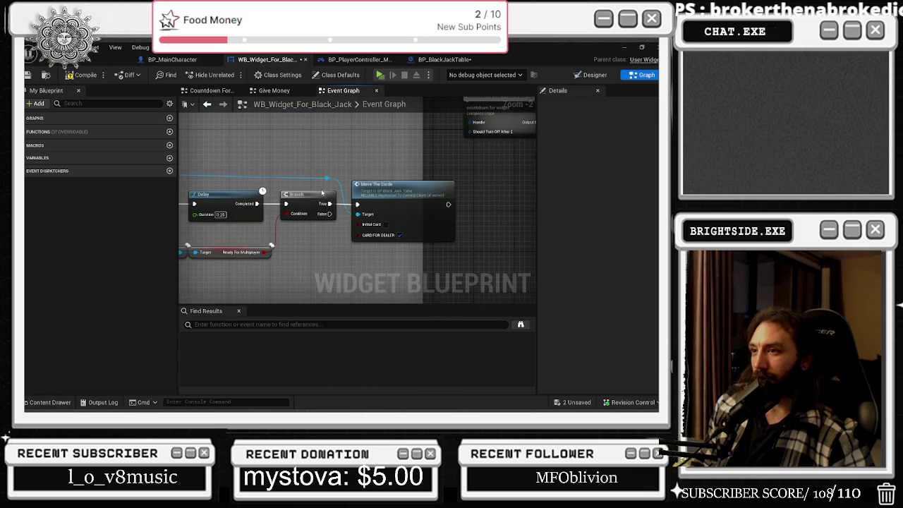
{"action": "left_click_drag", "start_coordinate": [326, 178], "coordinate": [352, 264]}
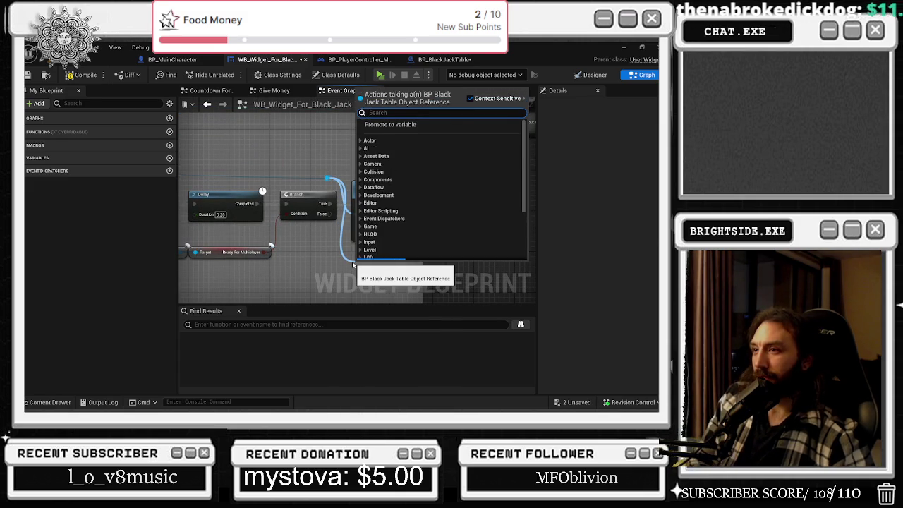
{"action": "type", "text": "dealer"}
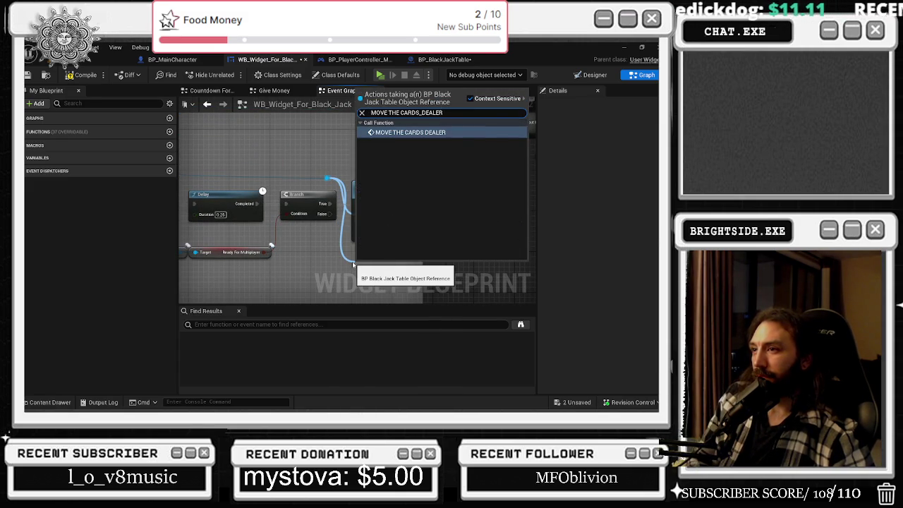
{"action": "key", "text": "Return"}
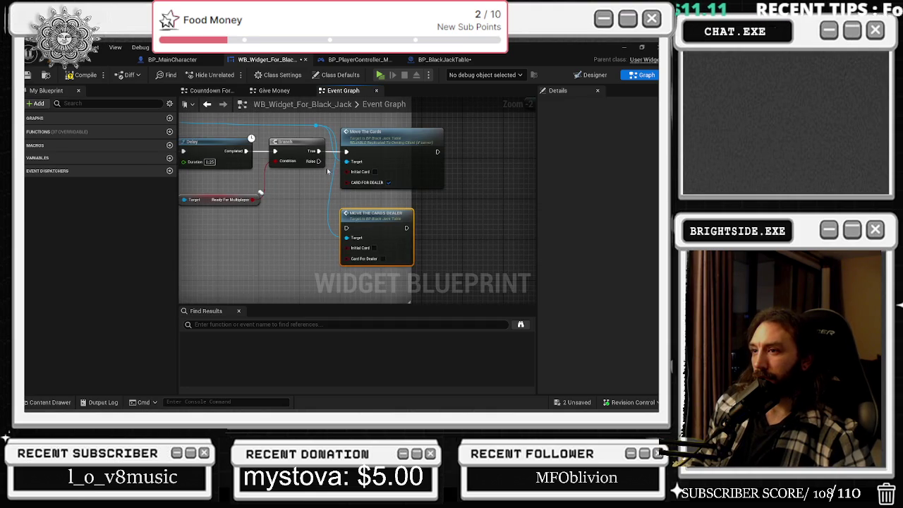
{"action": "left_click_drag", "start_coordinate": [318, 152], "coordinate": [319, 161]}
{"action": "mouse_move", "coordinate": [381, 132]}
{"action": "left_mouse_down"}
{"action": "mouse_move", "coordinate": [463, 170]}
{"action": "mouse_move", "coordinate": [456, 181]}
{"action": "left_mouse_up"}
- Place the dealer call above Move The Cards and move the Countdown for widget nodes
{"action": "left_click_drag", "start_coordinate": [363, 224], "coordinate": [379, 141]}
{"action": "mouse_move", "coordinate": [475, 243]}
{"action": "left_mouse_down"}
{"action": "mouse_move", "coordinate": [414, 261]}
{"action": "mouse_move", "coordinate": [403, 211]}
{"action": "left_mouse_up"}
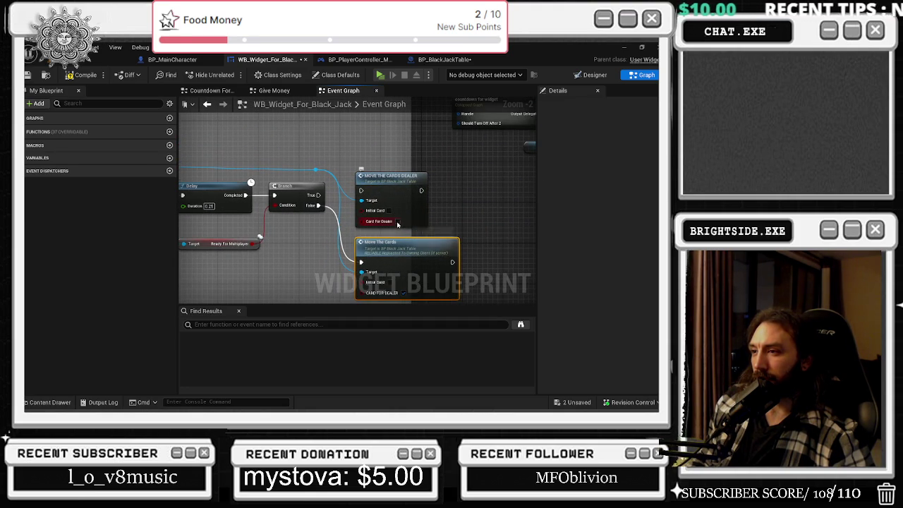
{"action": "left_click_drag", "start_coordinate": [378, 174], "coordinate": [379, 181]}
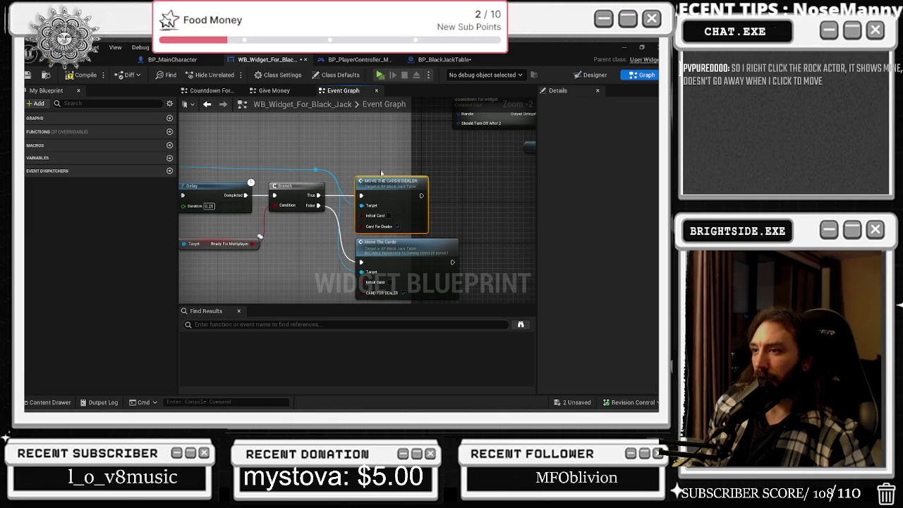
{"action": "scroll", "coordinate": [430, 249], "scroll_direction": "down", "scroll_amount": 2}
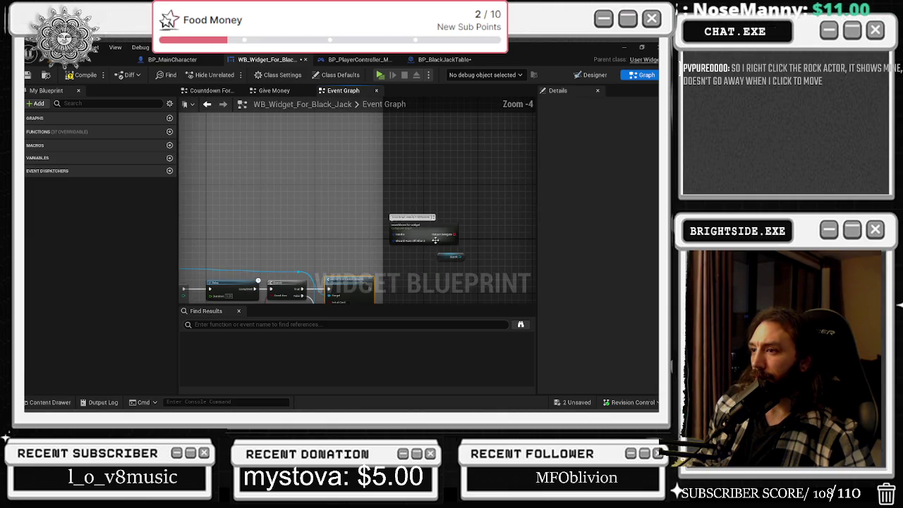
{"action": "left_click_drag", "start_coordinate": [438, 238], "coordinate": [332, 158]}
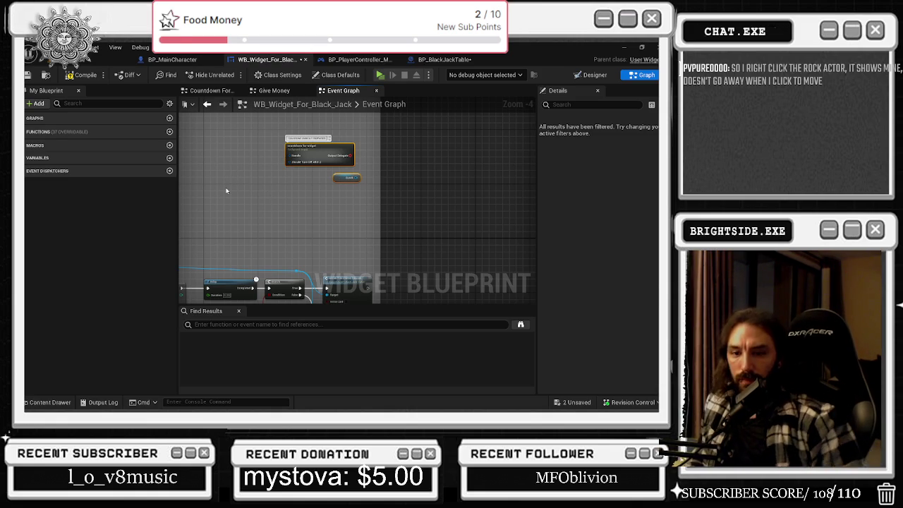
- Compile and save the widget blueprint, then return to the level editor
{"action": "left_click", "coordinate": [79, 74]}
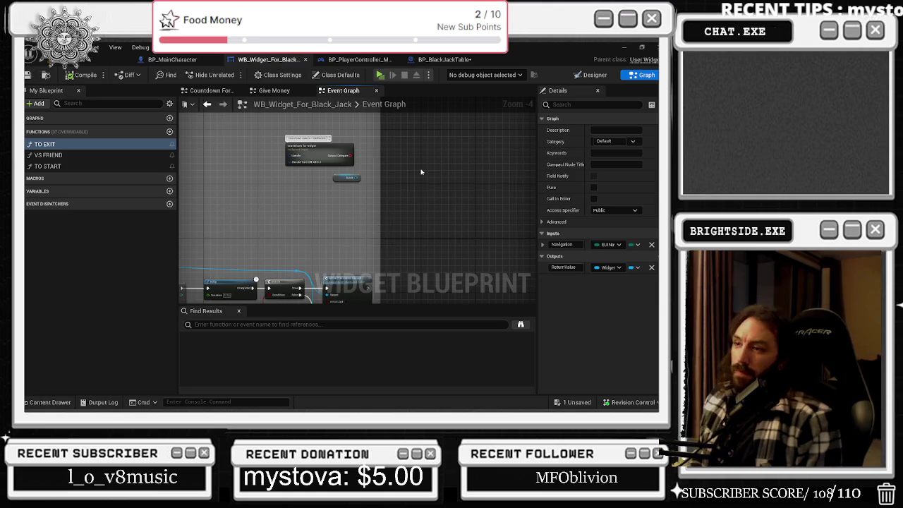
{"action": "scroll", "coordinate": [368, 209], "scroll_direction": "up", "scroll_amount": 2}
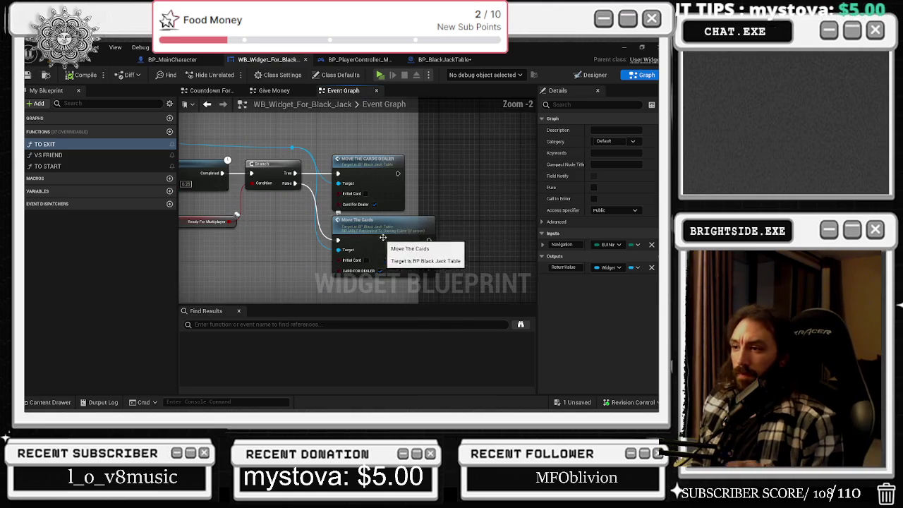
{"action": "left_click", "coordinate": [406, 223]}
{"action": "key", "text": "ctrl+s"}
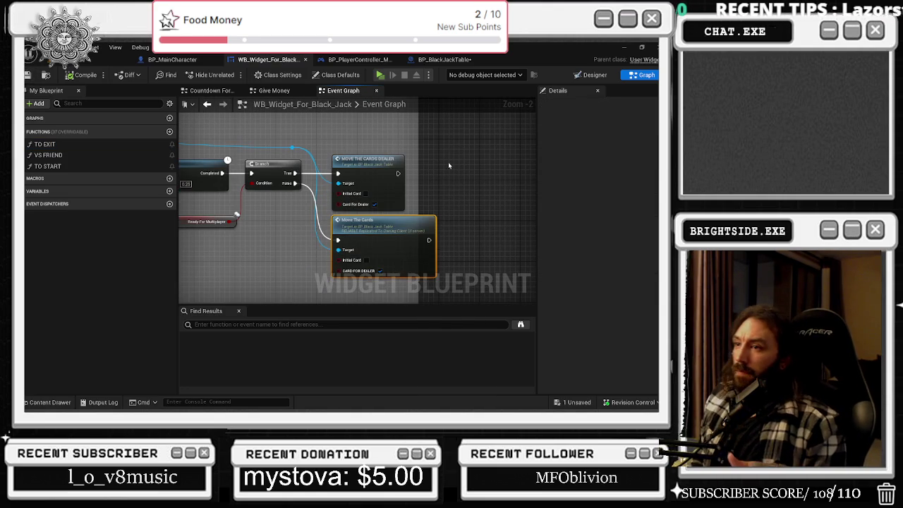
{"action": "left_click_drag", "start_coordinate": [431, 156], "coordinate": [486, 177]}
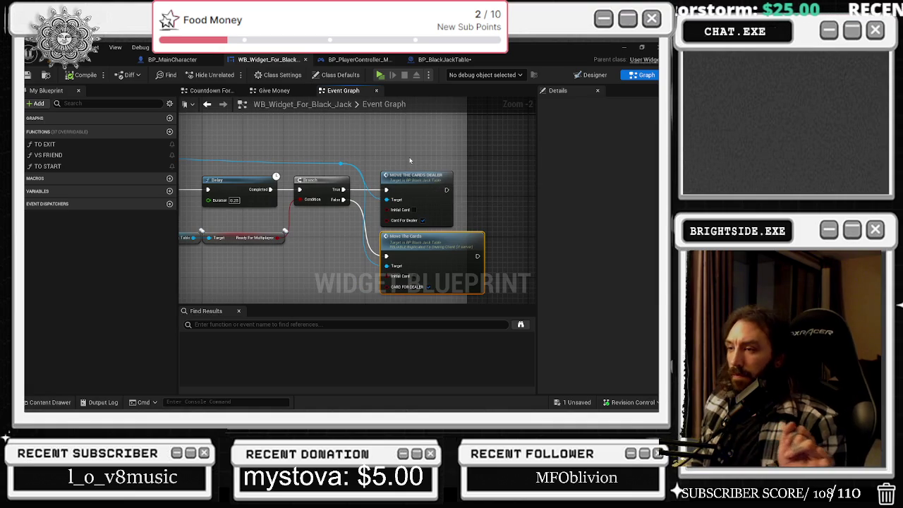
{"action": "left_click", "coordinate": [417, 182]}
{"action": "double_click", "coordinate": [417, 182]}
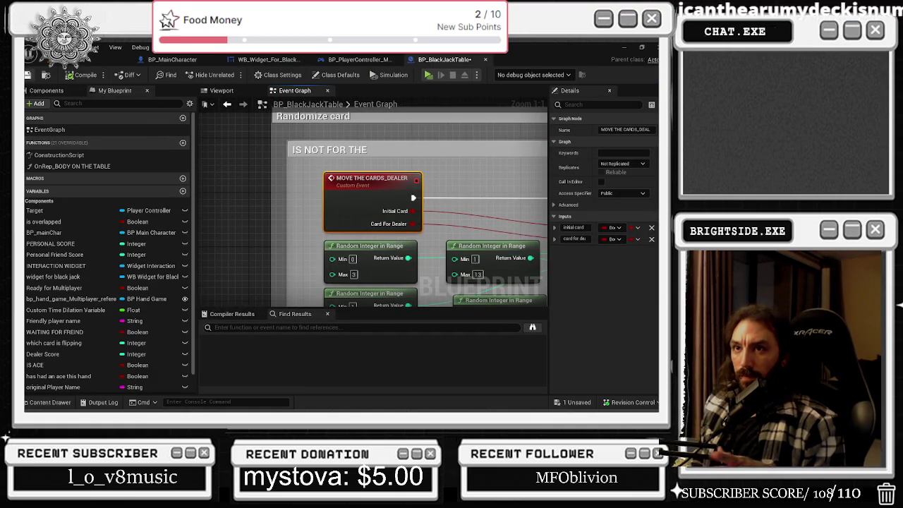
{"action": "left_click", "coordinate": [106, 59]}
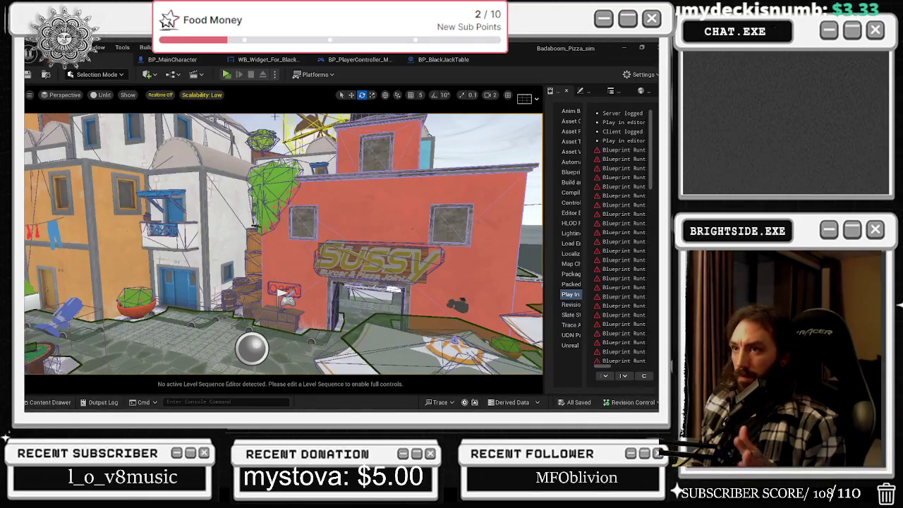
- Start a multiplayer Play in Editor session and switch between the server and client windows
{"action": "left_click", "coordinate": [226, 75]}
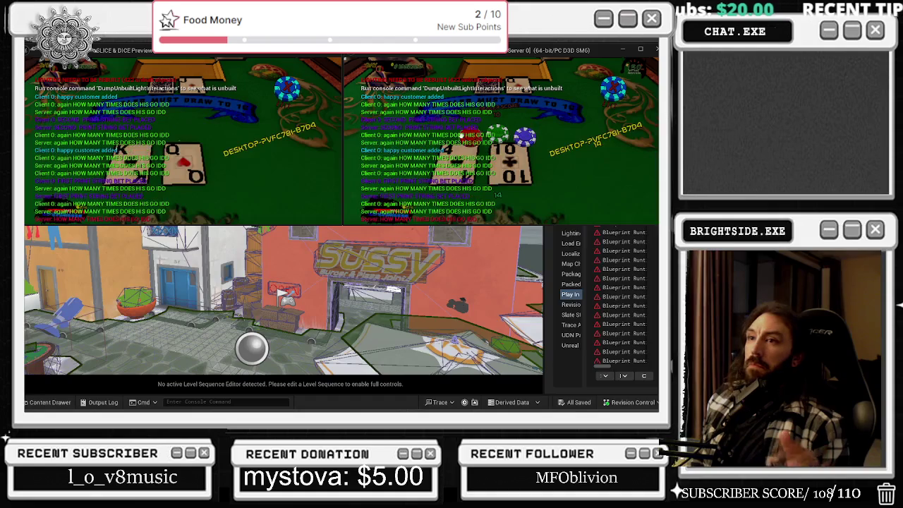
{"action": "left_click", "coordinate": [210, 57]}
{"action": "key", "text": "alt+Tab"}
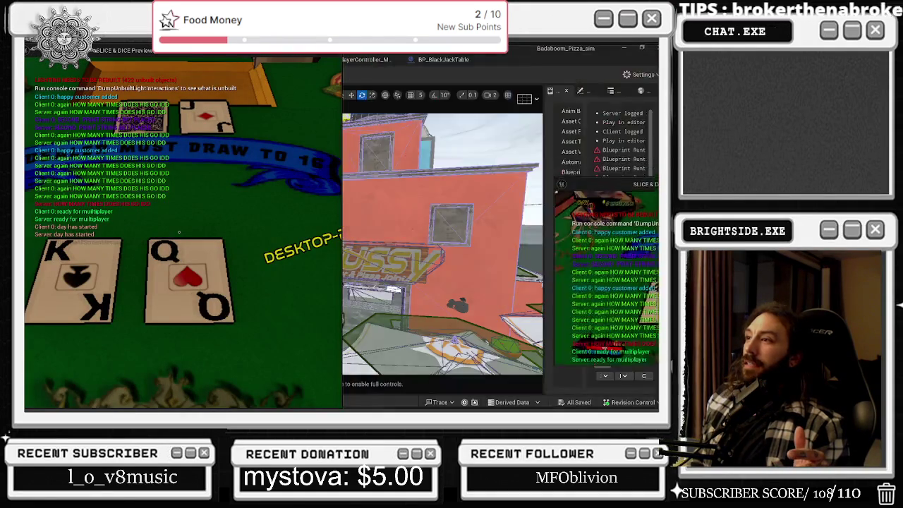
{"action": "key", "text": "alt+Tab"}
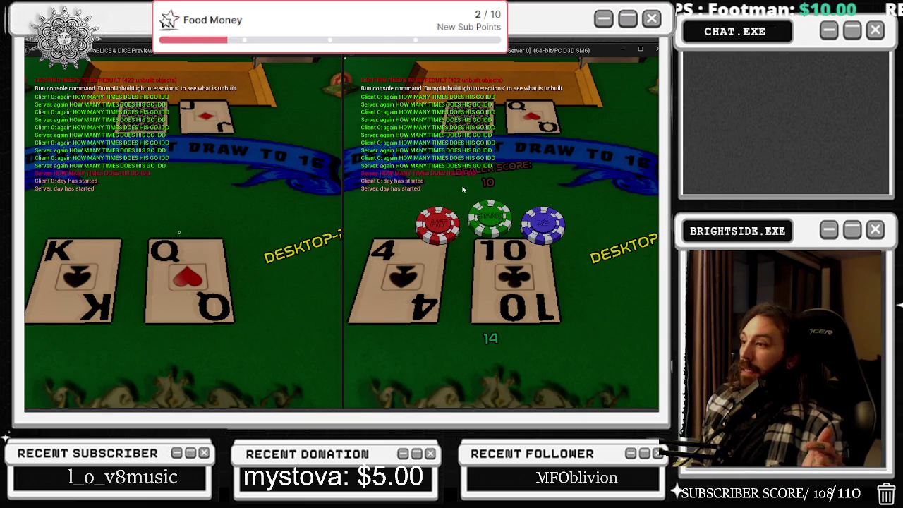
{"action": "mouse_move", "coordinate": [196, 51]}
{"action": "left_mouse_down"}
{"action": "mouse_move", "coordinate": [248, 178]}
{"action": "mouse_move", "coordinate": [224, 189]}
{"action": "left_mouse_up"}
- Play the server's hand to deal another card, then maximize the Client 1 window
{"action": "left_click", "coordinate": [315, 179]}
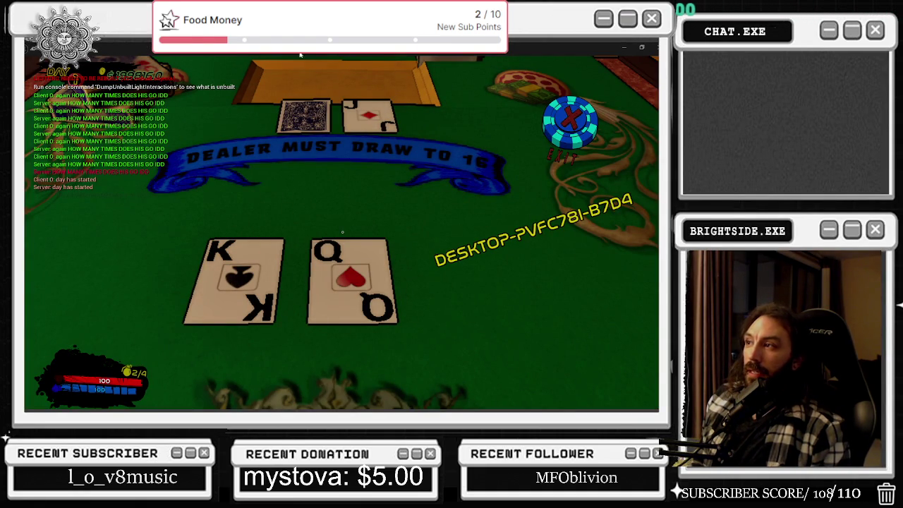
{"action": "mouse_move", "coordinate": [342, 47]}
{"action": "left_mouse_down"}
{"action": "mouse_move", "coordinate": [268, 106]}
{"action": "mouse_move", "coordinate": [190, 134]}
{"action": "left_mouse_up"}
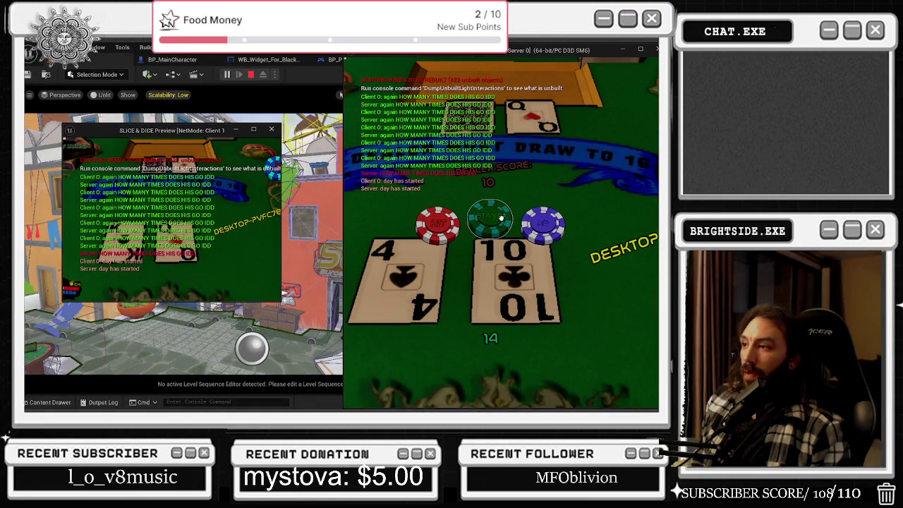
{"action": "left_click", "coordinate": [502, 225]}
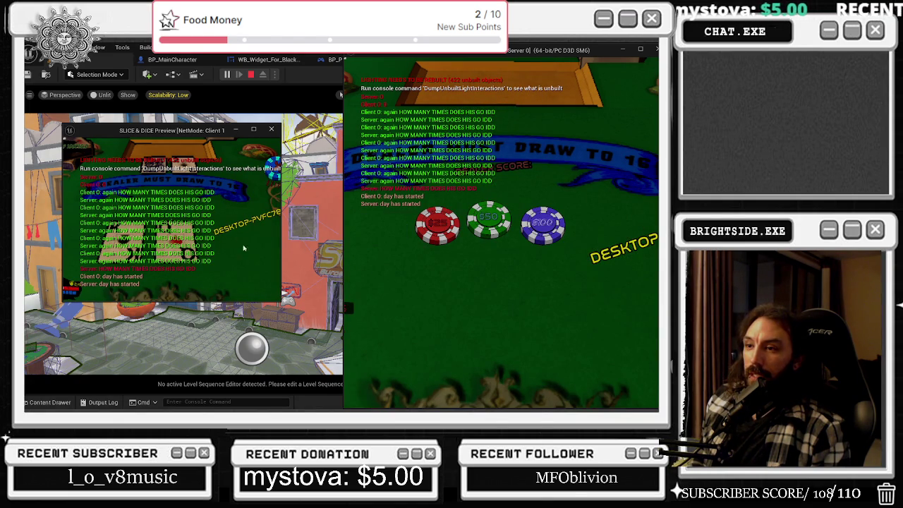
{"action": "left_click", "coordinate": [253, 130]}
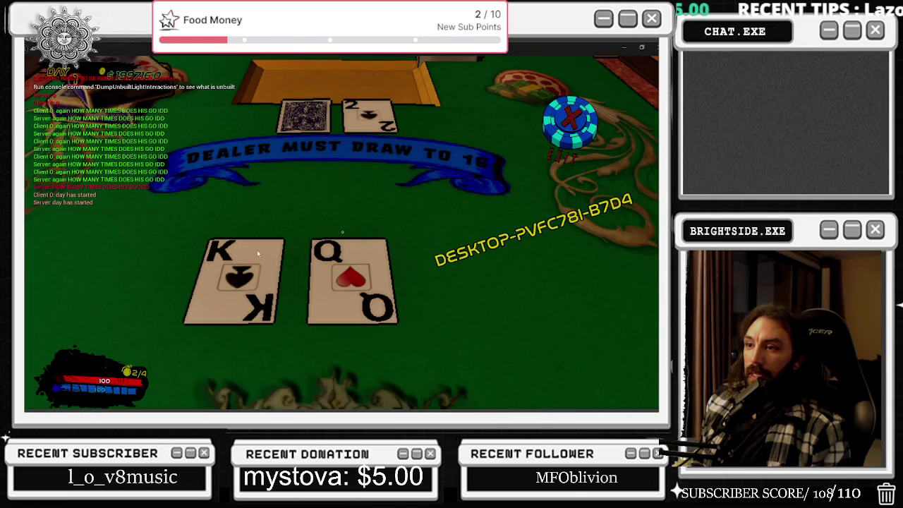
- Maximize the Server 0 game window and switch between the play windows
{"action": "key", "text": "Escape"}
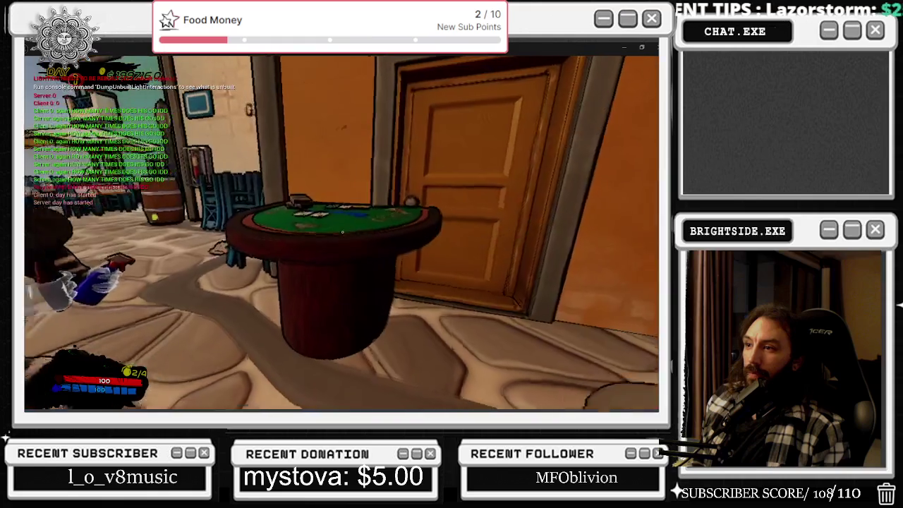
{"action": "key", "text": "w"}
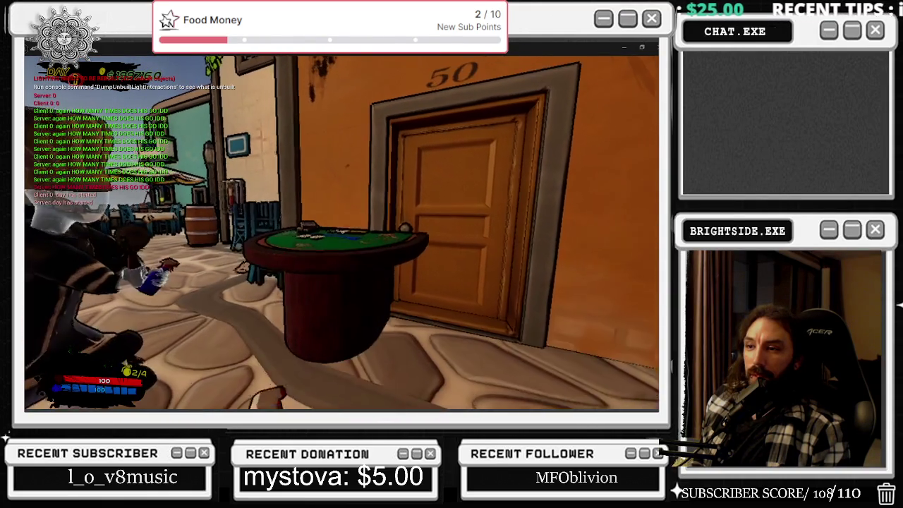
{"action": "key", "text": "alt+Tab"}
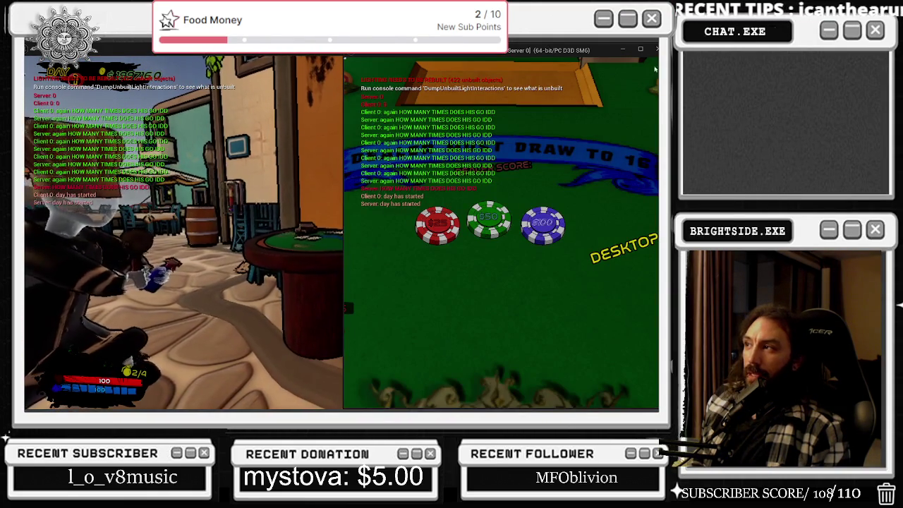
{"action": "left_click", "coordinate": [640, 49]}
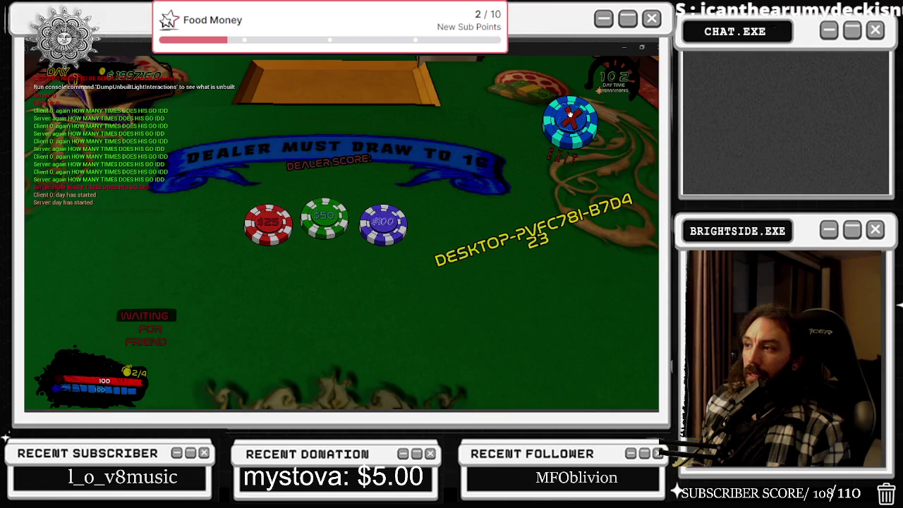
{"action": "key", "text": "alt+Tab"}
{"action": "key", "text": "alt+Tab"}
- Walk to the blackjack table, sit down, and start a round against a friend
{"action": "key", "text": "w"}
{"action": "key", "text": "e"}
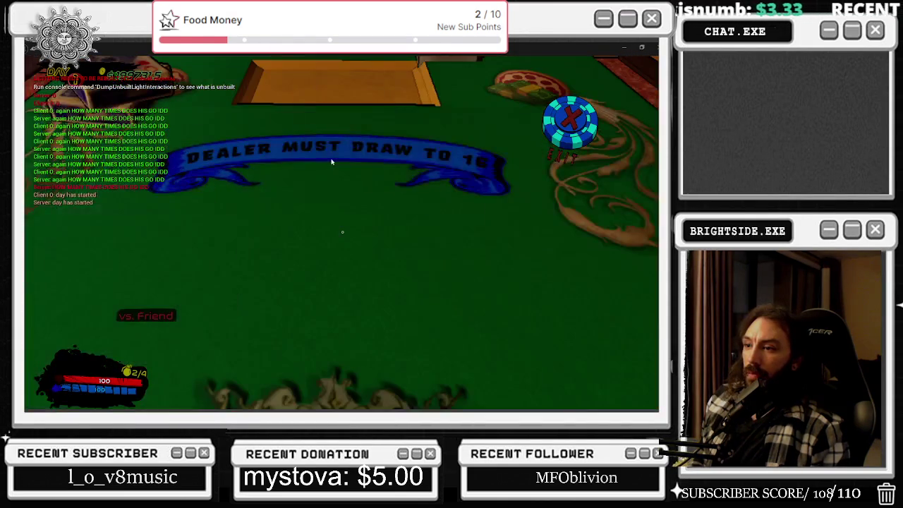
{"action": "key", "text": "e"}
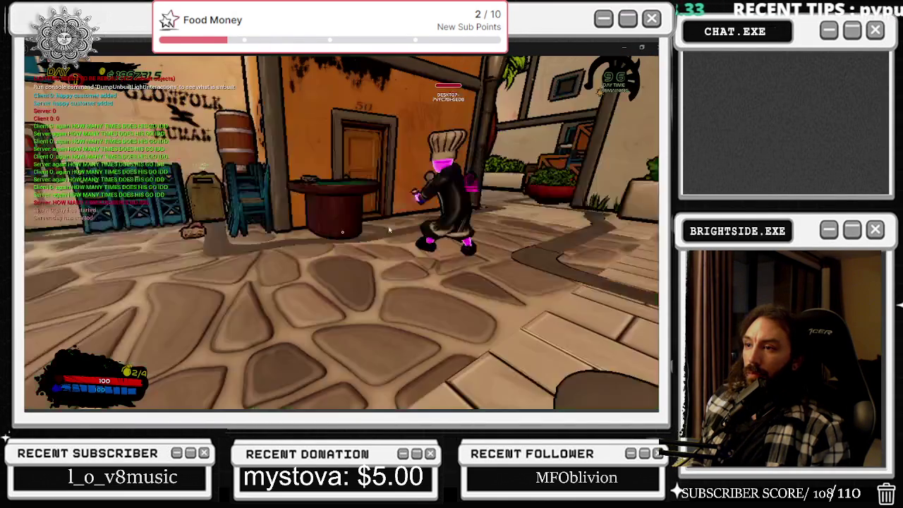
{"action": "key", "text": "w"}
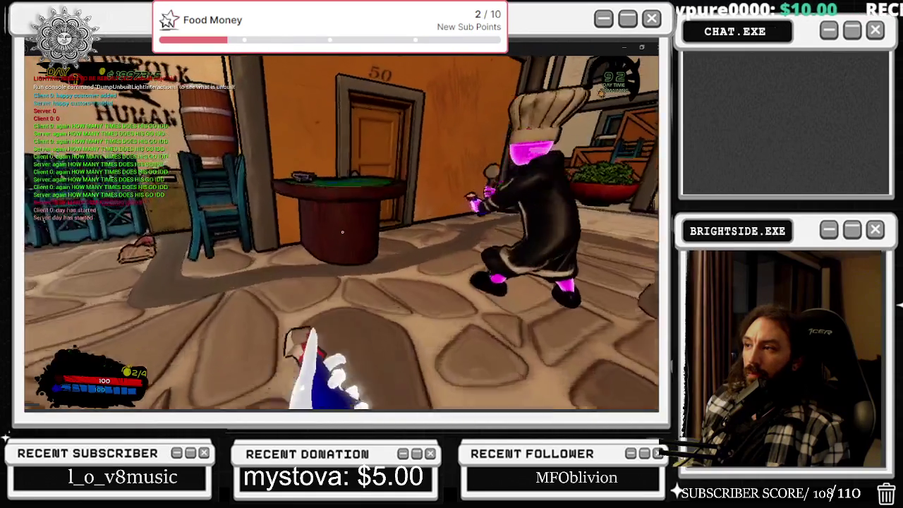
{"action": "key", "text": "e"}
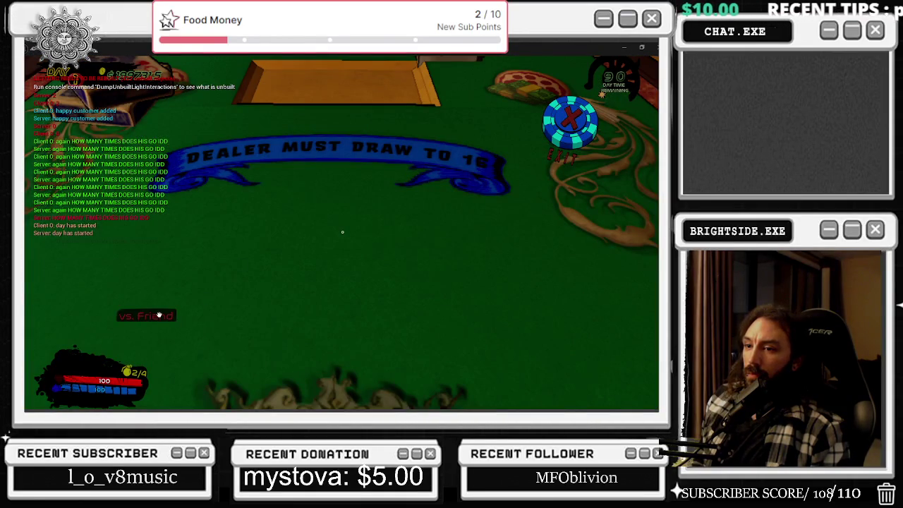
{"action": "left_click", "coordinate": [158, 315]}
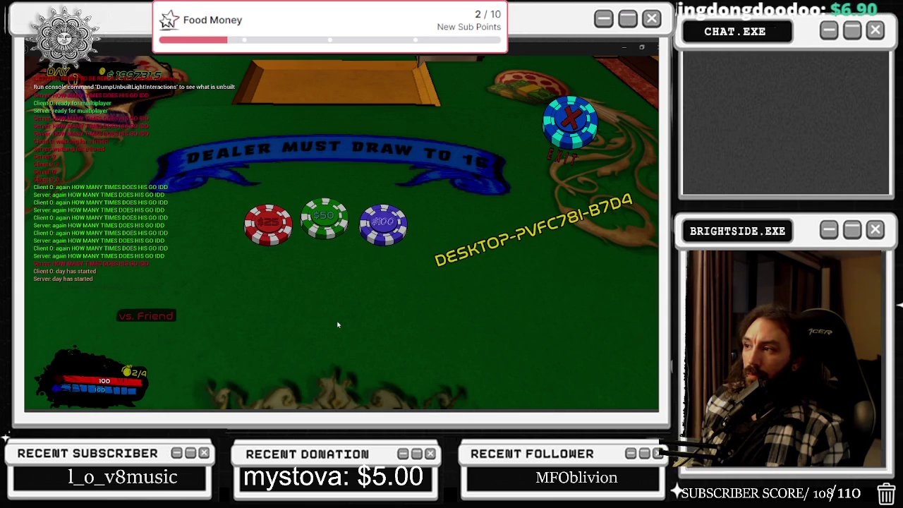
- Double down on the current hand, then end the Play in Editor session
{"action": "key", "text": "alt+Tab"}
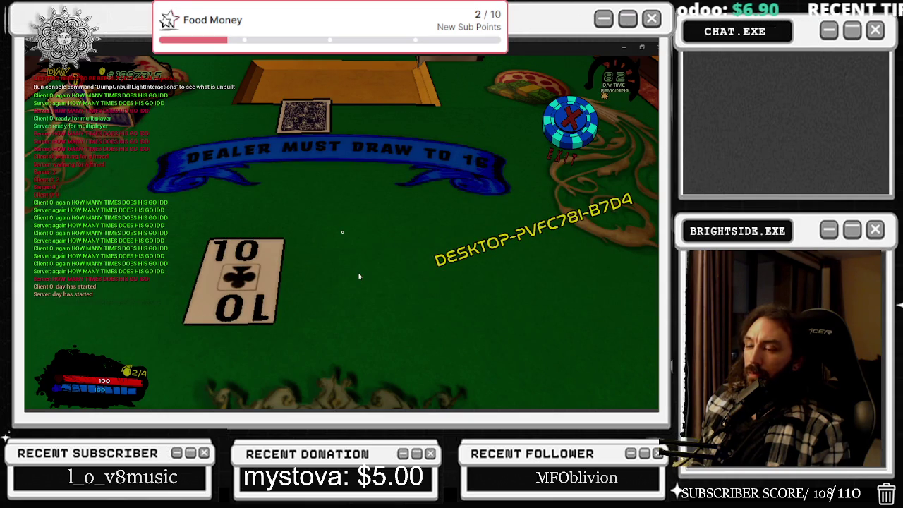
{"action": "key", "text": "alt+Tab"}
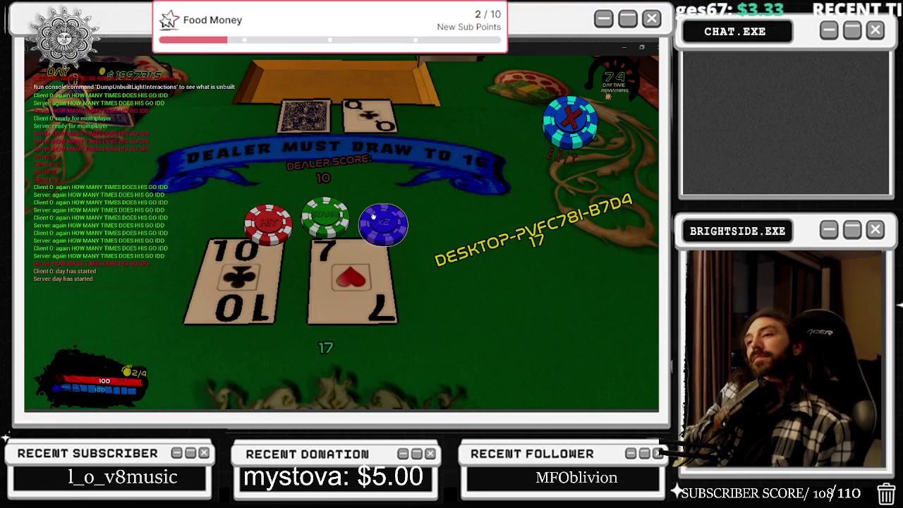
{"action": "left_click", "coordinate": [373, 216]}
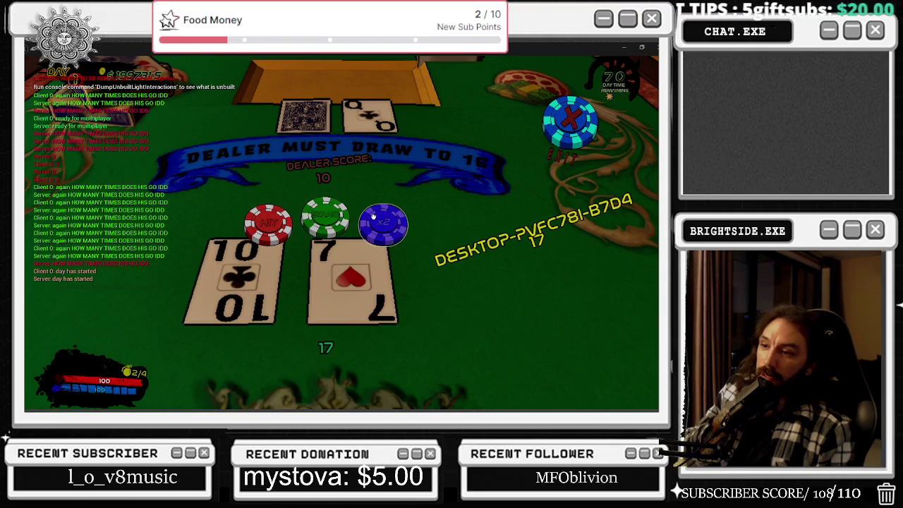
{"action": "key", "text": "alt+Tab"}
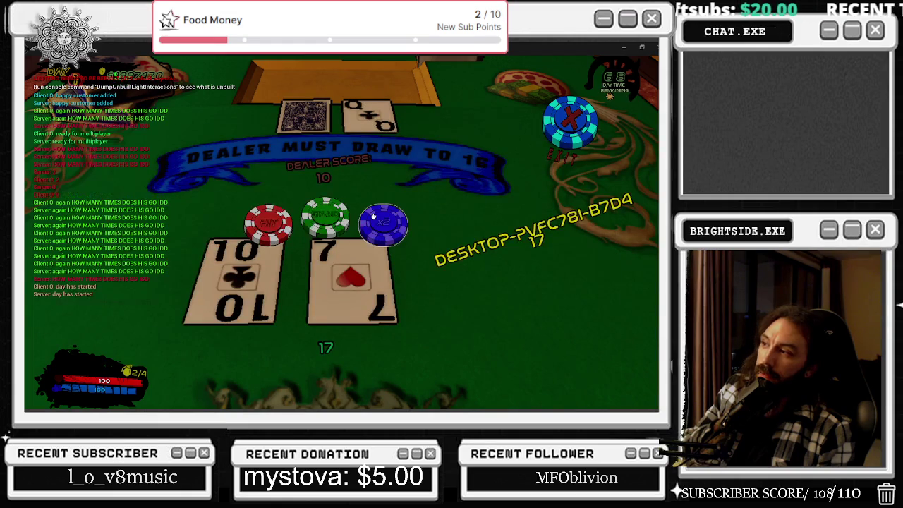
{"action": "key", "text": "alt+Tab"}
{"action": "key", "text": "alt+Tab"}
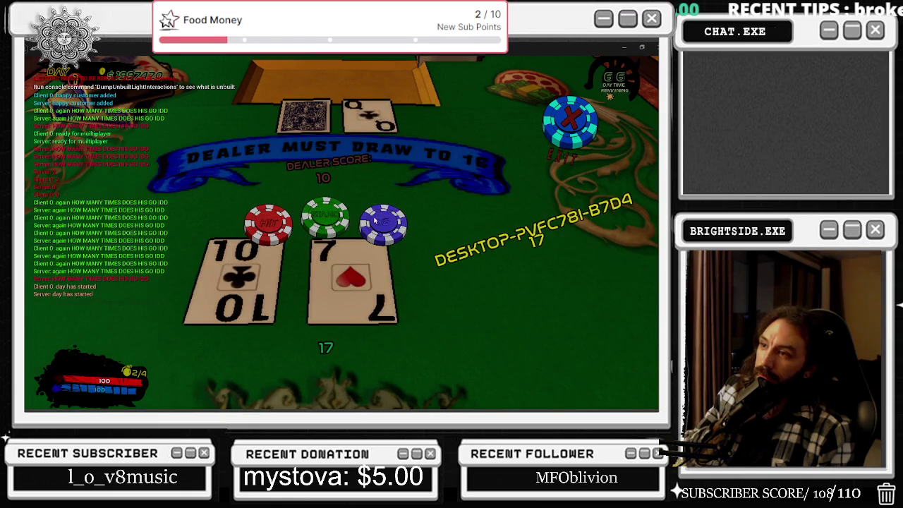
{"action": "key", "text": "Escape"}
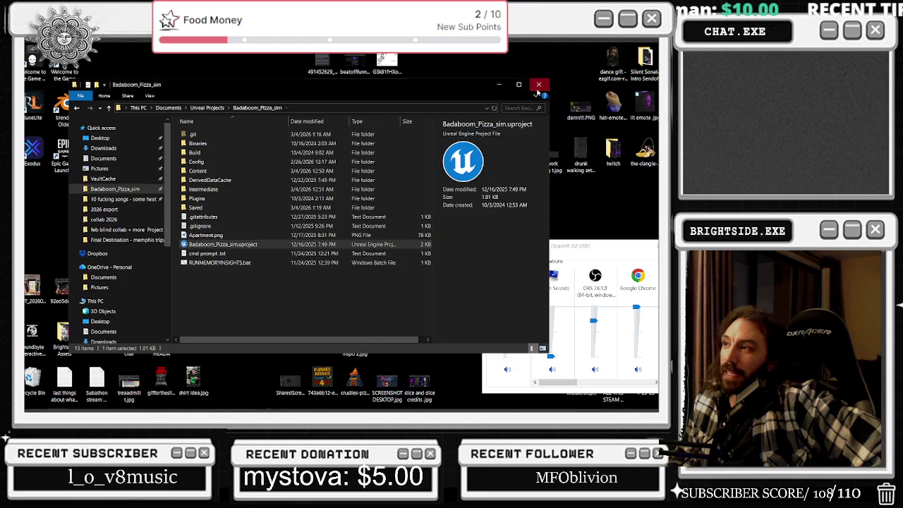
- Close the Badaboom_Pizza_sim folder, open Task Manager from the taskbar, then reopen File Explorer
{"action": "left_click", "coordinate": [539, 84]}
{"action": "right_click", "coordinate": [402, 403]}
{"action": "left_click", "coordinate": [436, 360]}
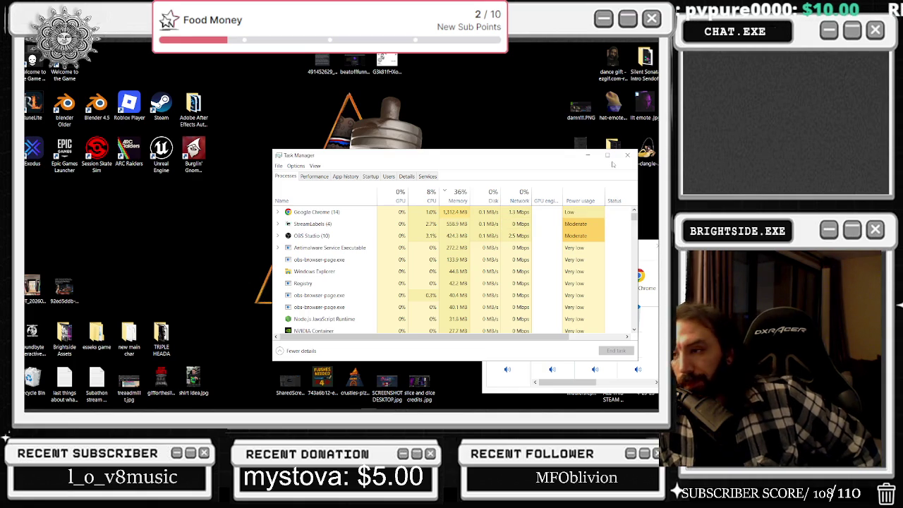
{"action": "mouse_move", "coordinate": [387, 408]}
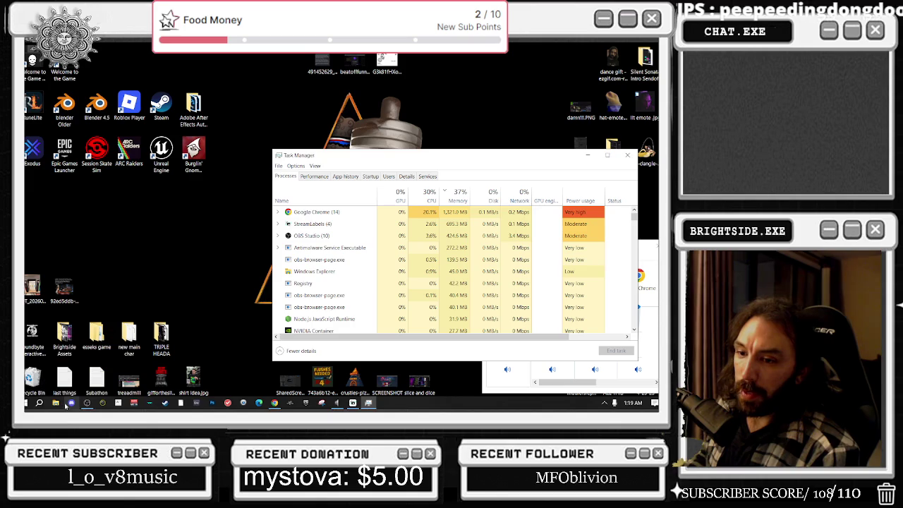
{"action": "left_click", "coordinate": [55, 403]}
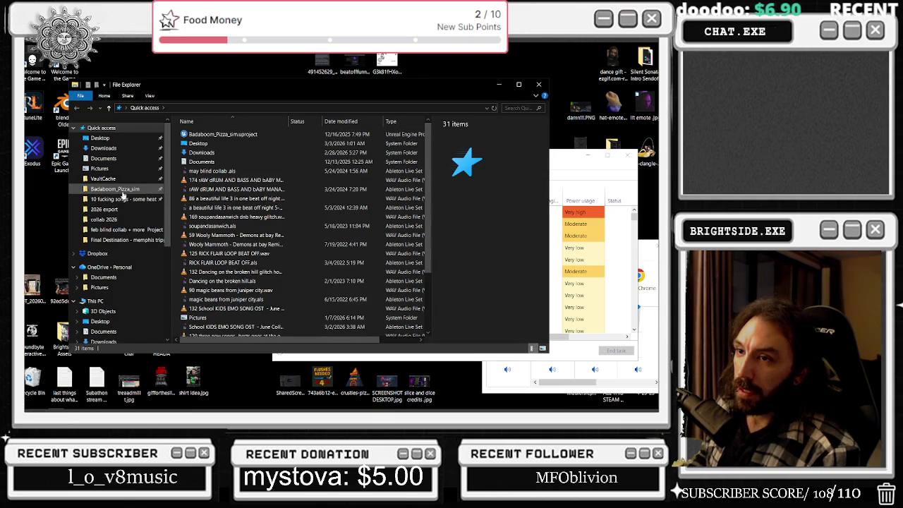
- Browse the Quick access folders: Badaboom_Pizza_sim, feb blind collab + more Project, songs and Documents
{"action": "left_click", "coordinate": [116, 189]}
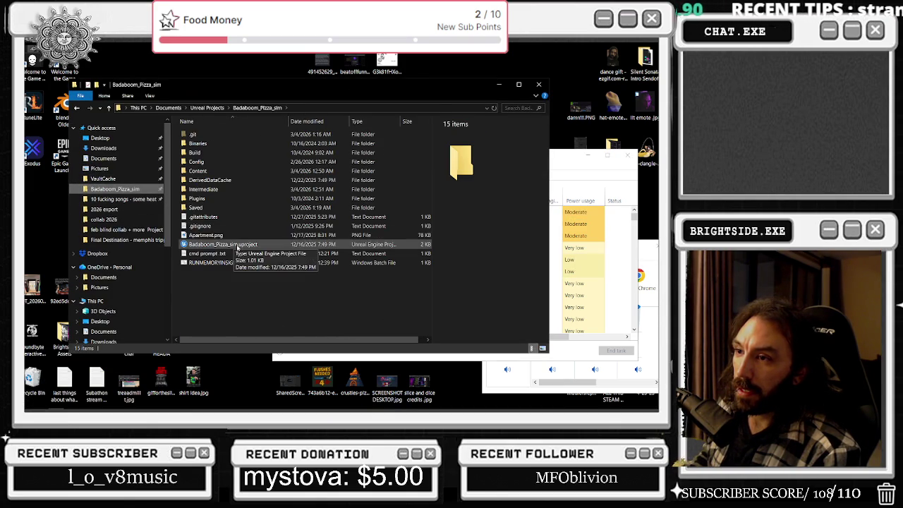
{"action": "left_click", "coordinate": [127, 179]}
{"action": "left_click", "coordinate": [138, 230]}
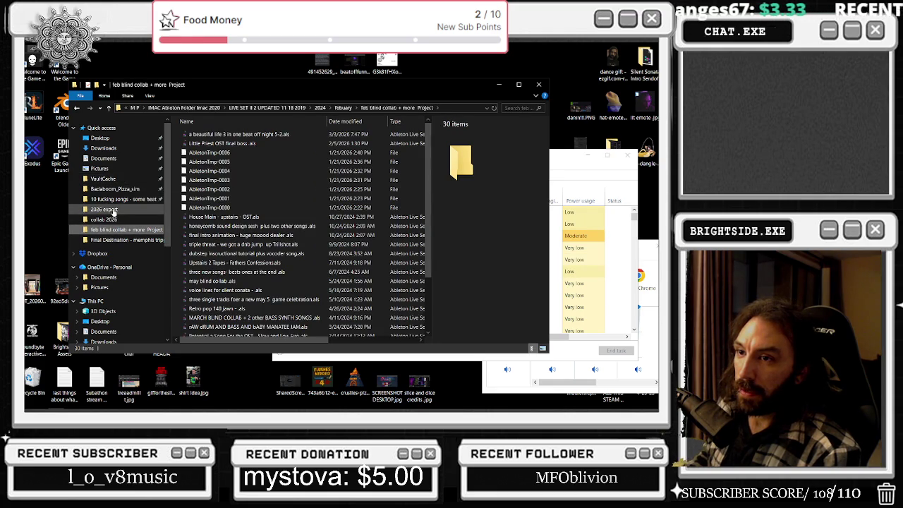
{"action": "left_click", "coordinate": [133, 199]}
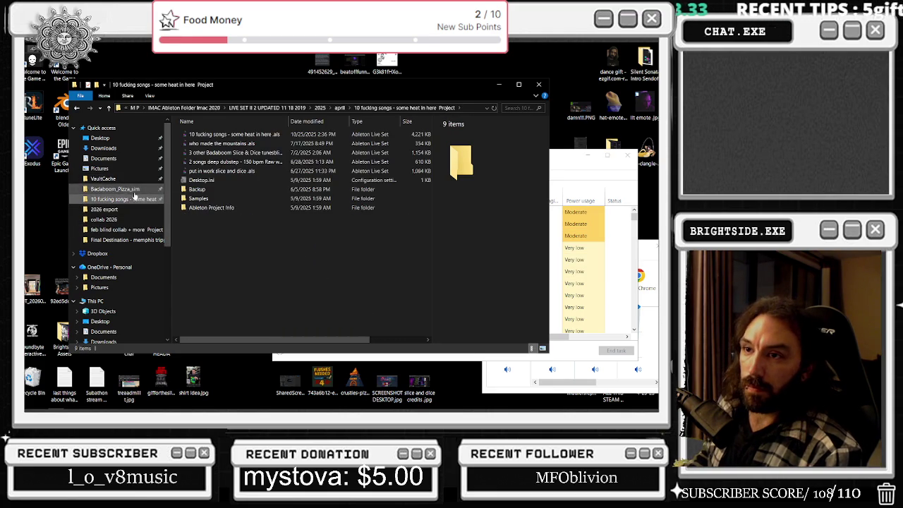
{"action": "left_click", "coordinate": [129, 189]}
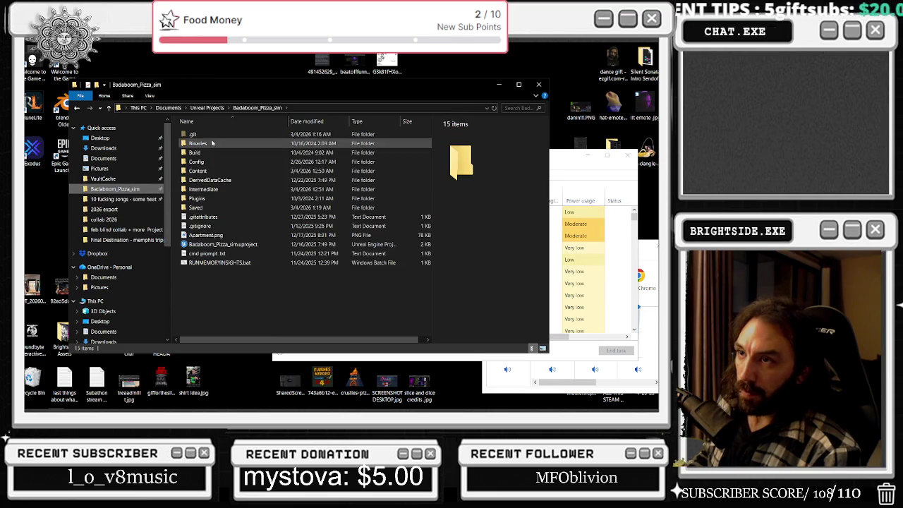
{"action": "left_click", "coordinate": [211, 108]}
{"action": "left_click", "coordinate": [171, 108]}
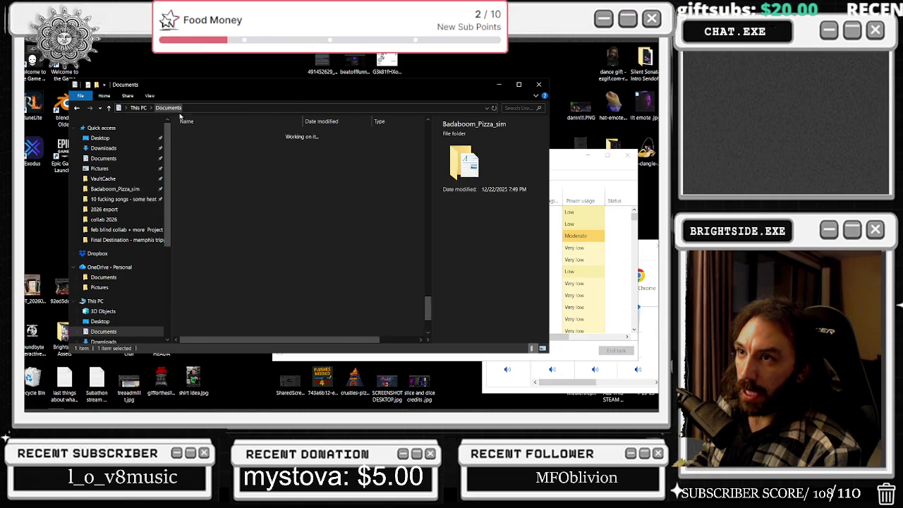
{"action": "left_click", "coordinate": [112, 191]}
{"action": "left_click", "coordinate": [118, 200]}
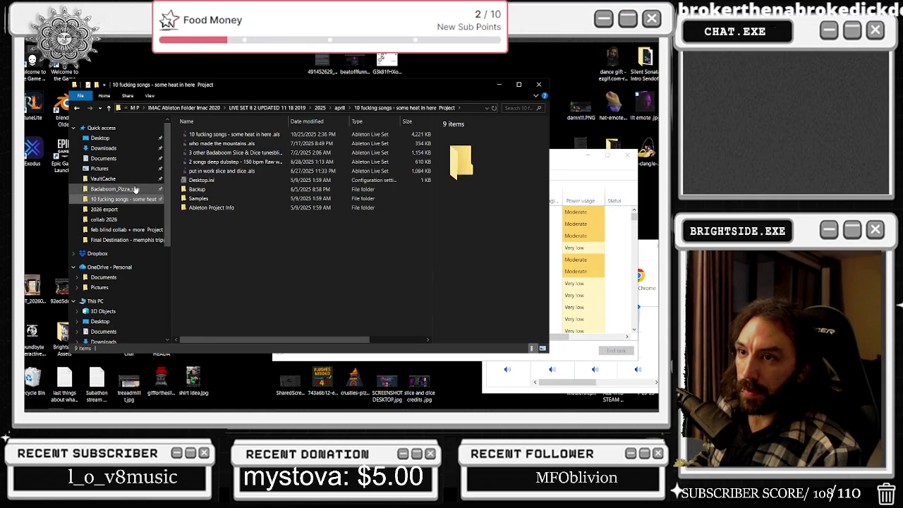
{"action": "left_click", "coordinate": [135, 189]}
- Go to New Volume (Z:) > Unreal Projects and open the Actual_Chat_Game project file
{"action": "scroll", "coordinate": [127, 239], "scroll_direction": "down", "scroll_amount": 4}
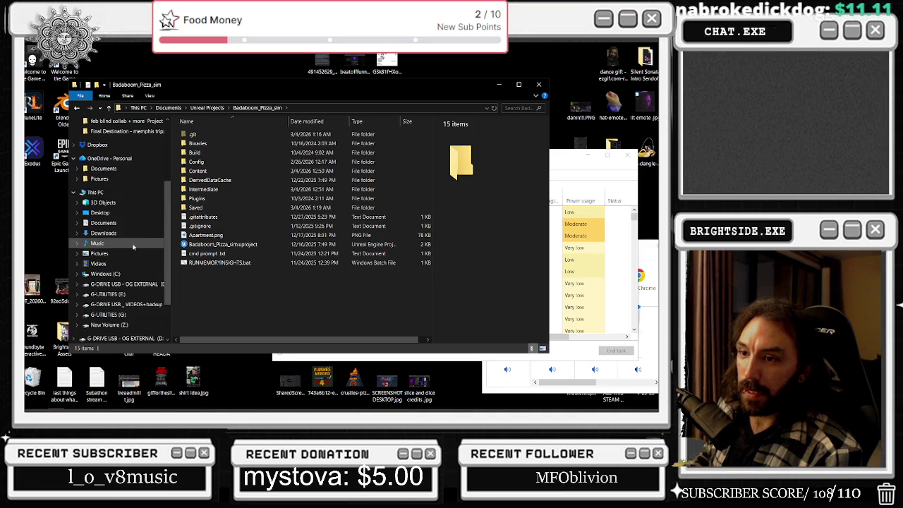
{"action": "scroll", "coordinate": [141, 261], "scroll_direction": "down", "scroll_amount": 3}
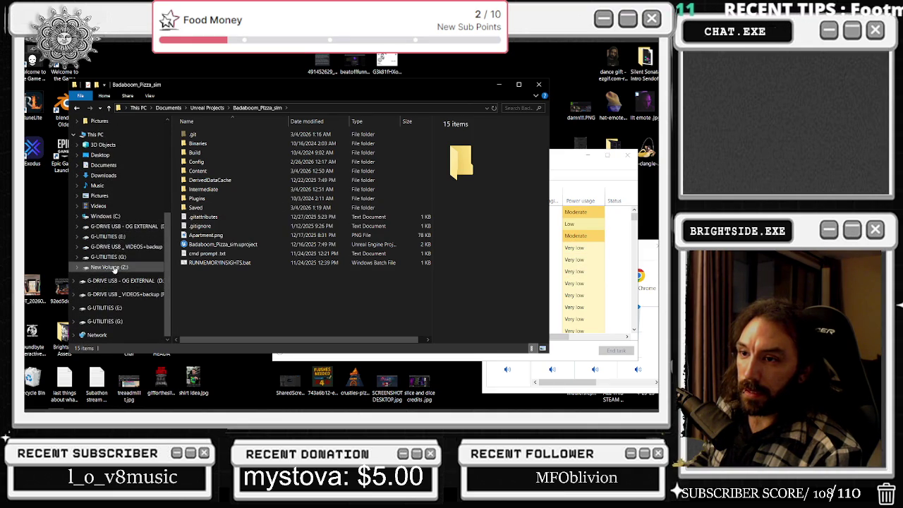
{"action": "left_click", "coordinate": [113, 268]}
{"action": "double_click", "coordinate": [202, 152]}
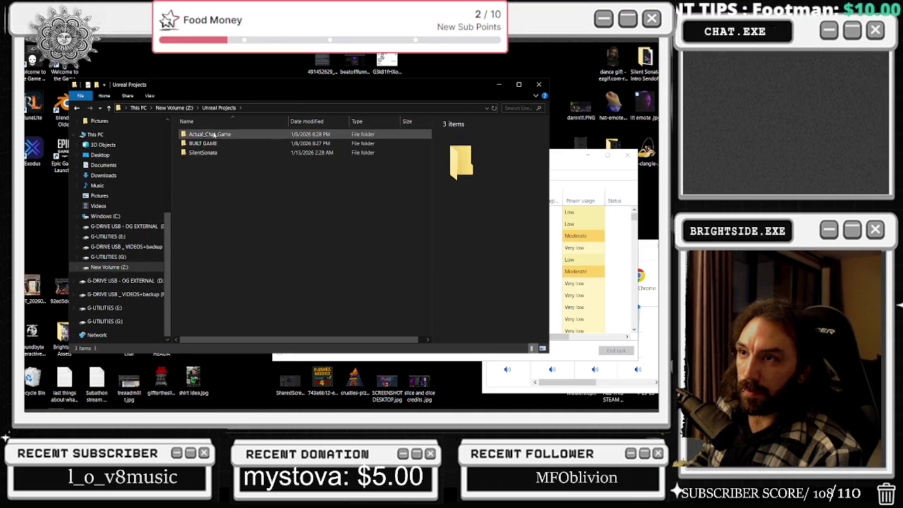
{"action": "double_click", "coordinate": [205, 134]}
{"action": "left_click", "coordinate": [205, 199]}
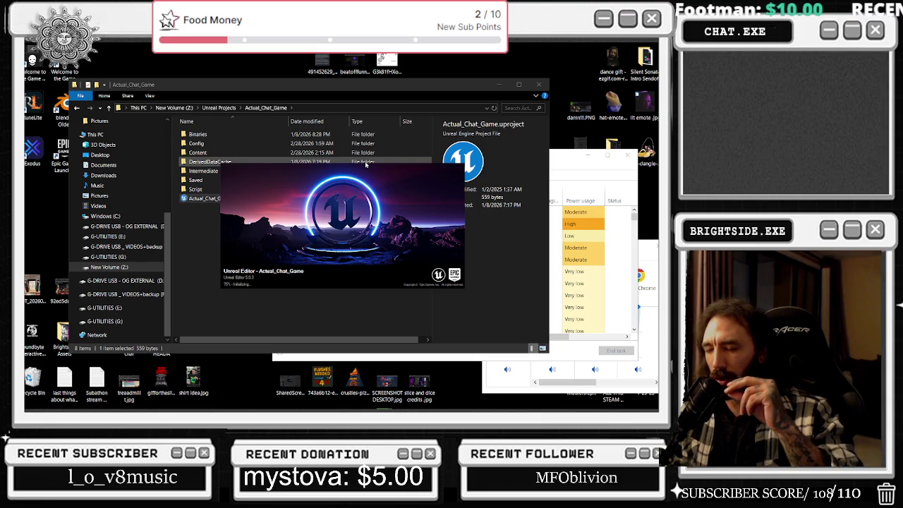
- Dismiss the stray desktop image-file context menu while Actual_Chat_Game finishes loading
{"action": "right_click", "coordinate": [42, 285]}
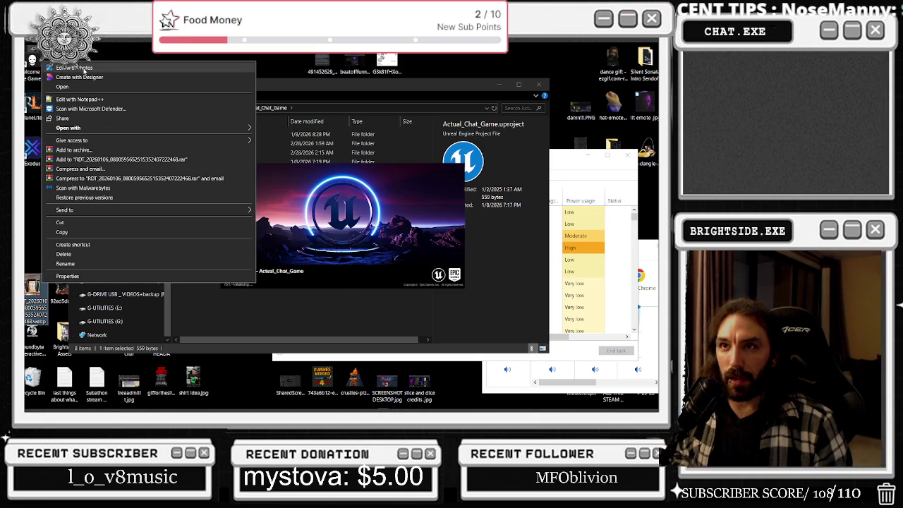
{"action": "key", "text": "Escape"}
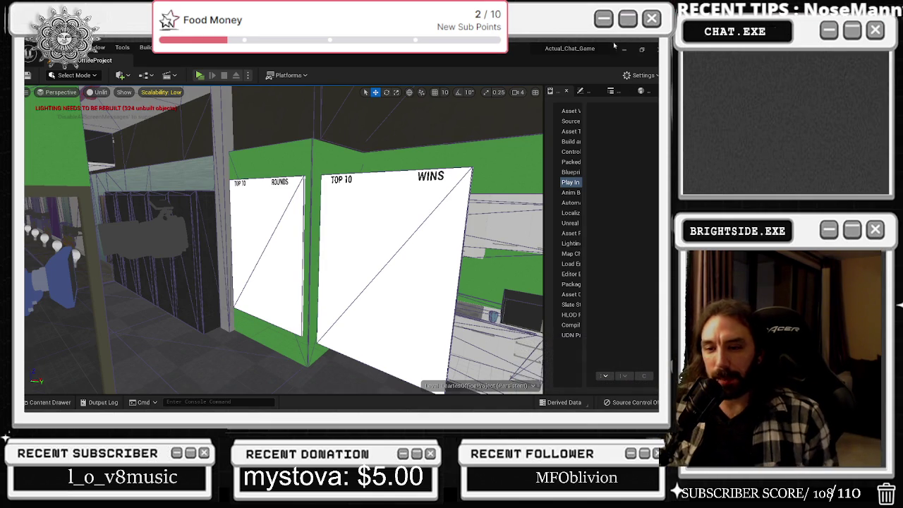
- Select the WINS board and turn the camera left toward the rows of computer desks
{"action": "left_click", "coordinate": [370, 233]}
{"action": "left_click_drag", "start_coordinate": [370, 233], "coordinate": [222, 92]}
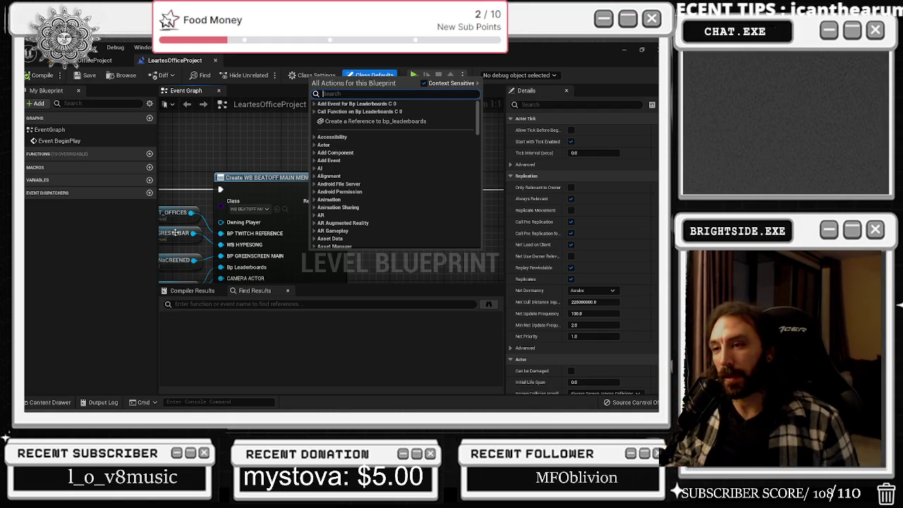
- Close the action menu, zoom out and select Event BeginPlay to review the Create Widget chain
{"action": "left_click", "coordinate": [274, 148]}
{"action": "scroll", "coordinate": [265, 148], "scroll_direction": "down", "scroll_amount": 2}
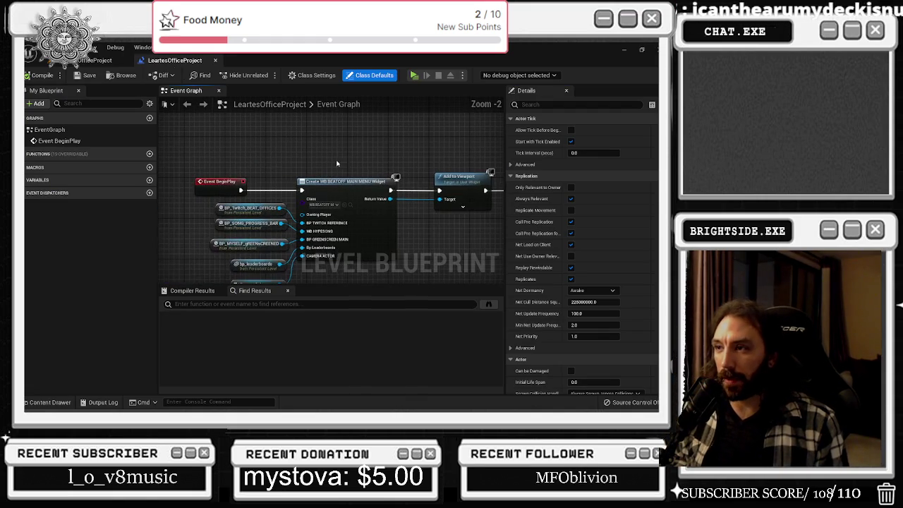
{"action": "left_click", "coordinate": [216, 164]}
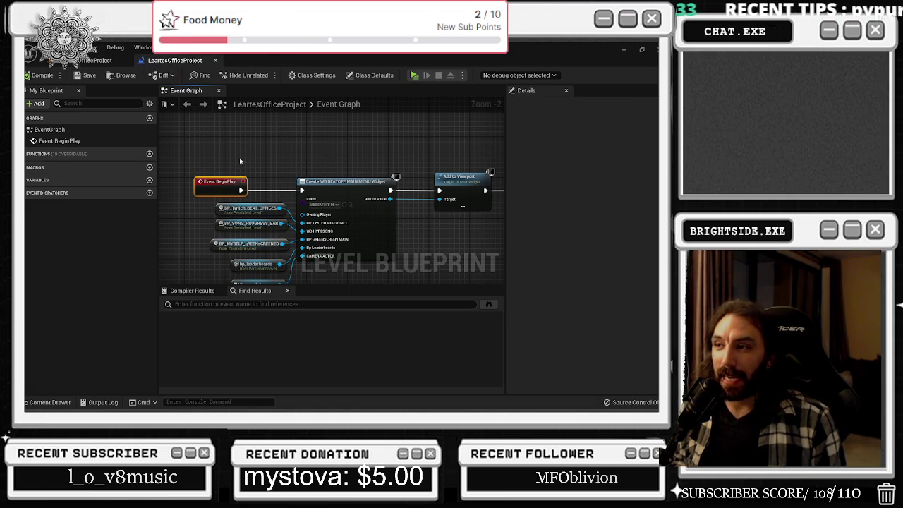
{"action": "mouse_move", "coordinate": [241, 162]}
{"action": "left_mouse_down"}
{"action": "mouse_move", "coordinate": [507, 216]}
{"action": "mouse_move", "coordinate": [378, 225]}
{"action": "mouse_move", "coordinate": [656, 275]}
{"action": "left_mouse_up"}
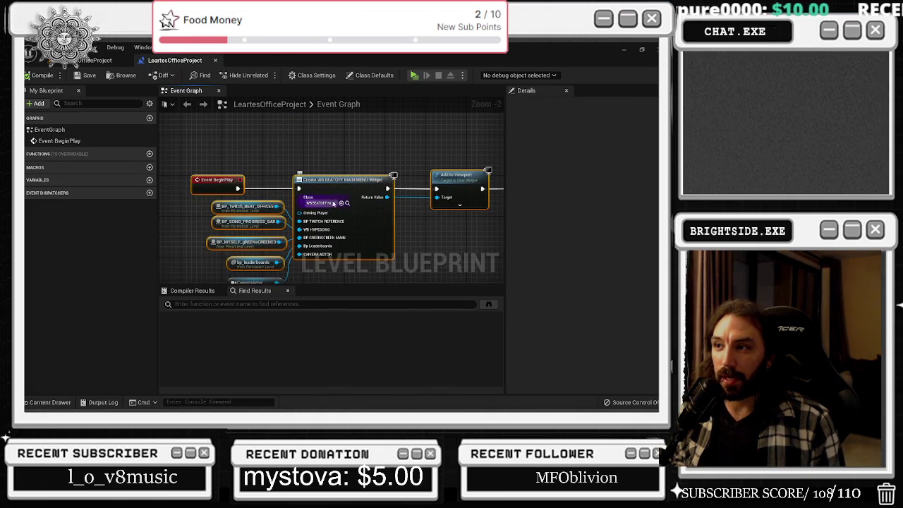
- Select the widget nodes and locate the WB_BEATOFF_MAIN_MENU asset in the Chat_Twitch_BP folder
{"action": "scroll", "coordinate": [380, 207], "scroll_direction": "up", "scroll_amount": 1}
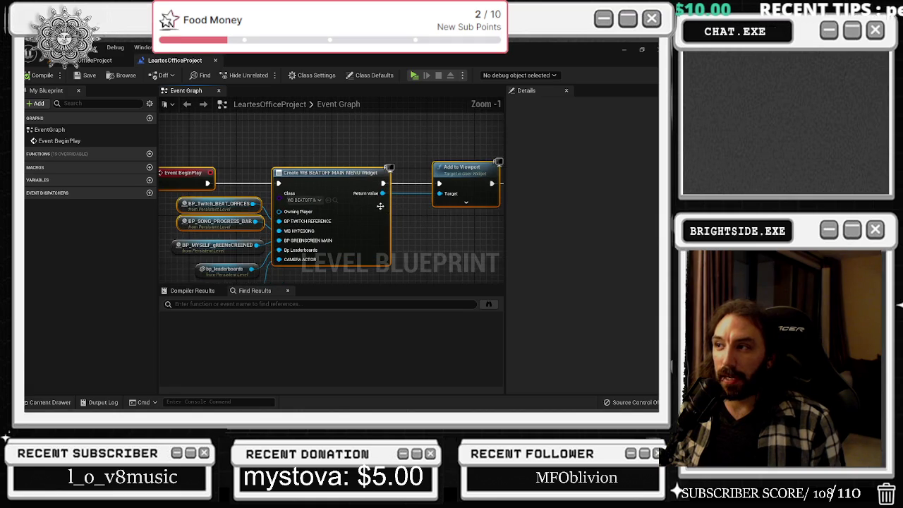
{"action": "left_click_drag", "start_coordinate": [380, 207], "coordinate": [291, 172]}
{"action": "mouse_move", "coordinate": [206, 150]}
{"action": "left_mouse_down"}
{"action": "mouse_move", "coordinate": [329, 224]}
{"action": "mouse_move", "coordinate": [452, 184]}
{"action": "mouse_move", "coordinate": [466, 244]}
{"action": "left_mouse_up"}
{"action": "left_click_drag", "start_coordinate": [189, 153], "coordinate": [438, 238]}
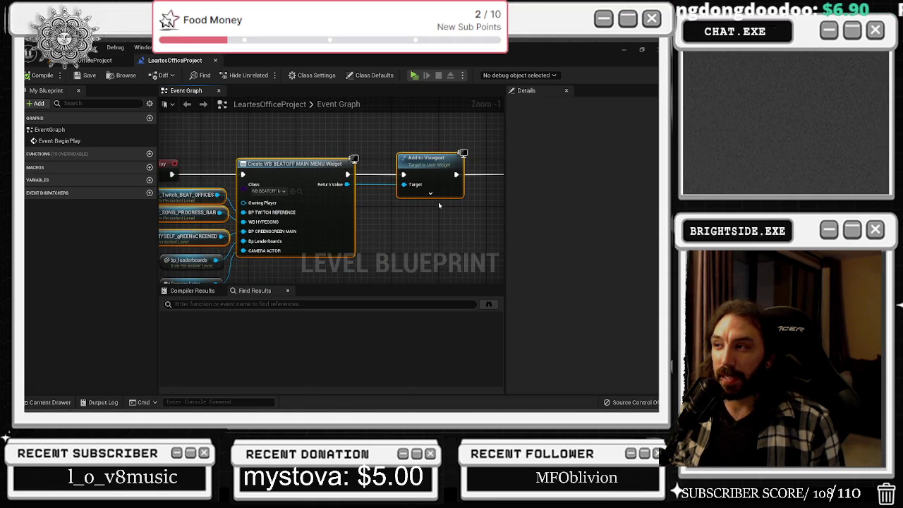
{"action": "left_click", "coordinate": [299, 192]}
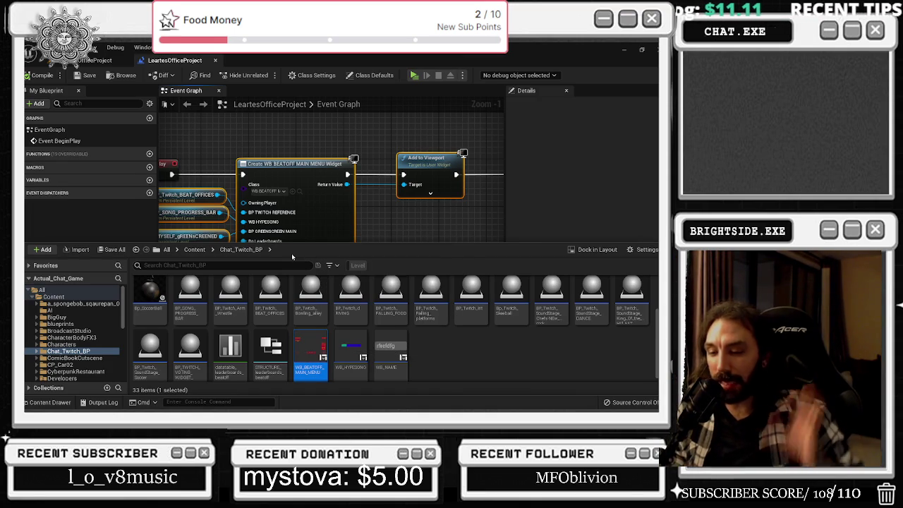
{"action": "key", "text": "ctrl+space"}
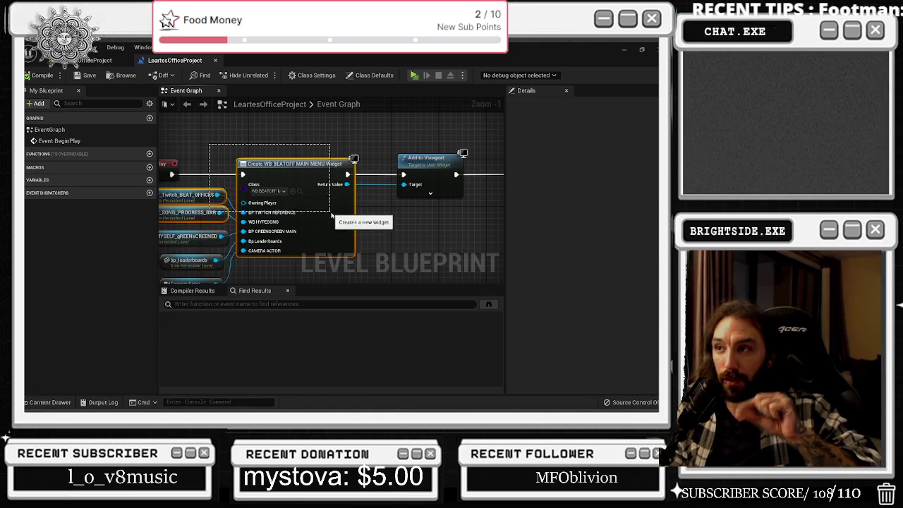
- Move Add to Viewport and the nodes after it right, freeing space after Create Widget
{"action": "scroll", "coordinate": [330, 208], "scroll_direction": "up", "scroll_amount": 1}
{"action": "left_click_drag", "start_coordinate": [423, 204], "coordinate": [257, 212]}
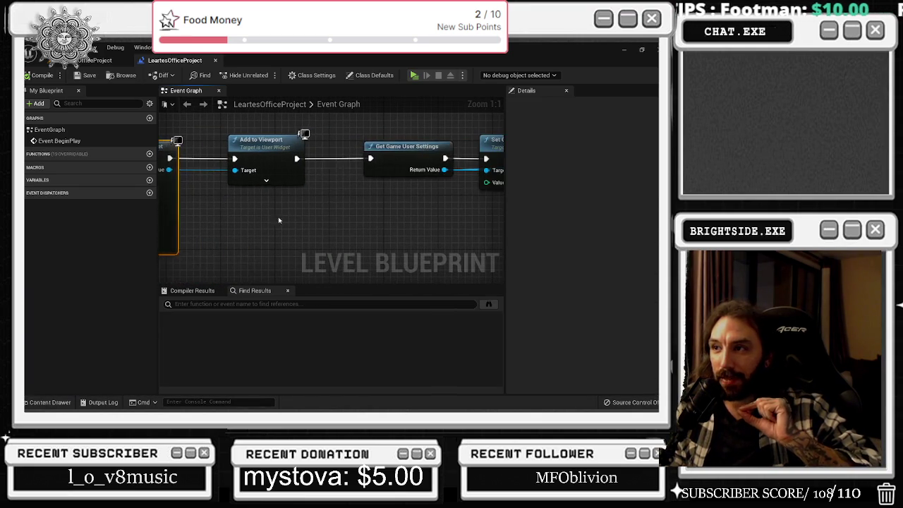
{"action": "mouse_move", "coordinate": [346, 229]}
{"action": "left_mouse_down"}
{"action": "mouse_move", "coordinate": [430, 271]}
{"action": "mouse_move", "coordinate": [356, 252]}
{"action": "left_mouse_up"}
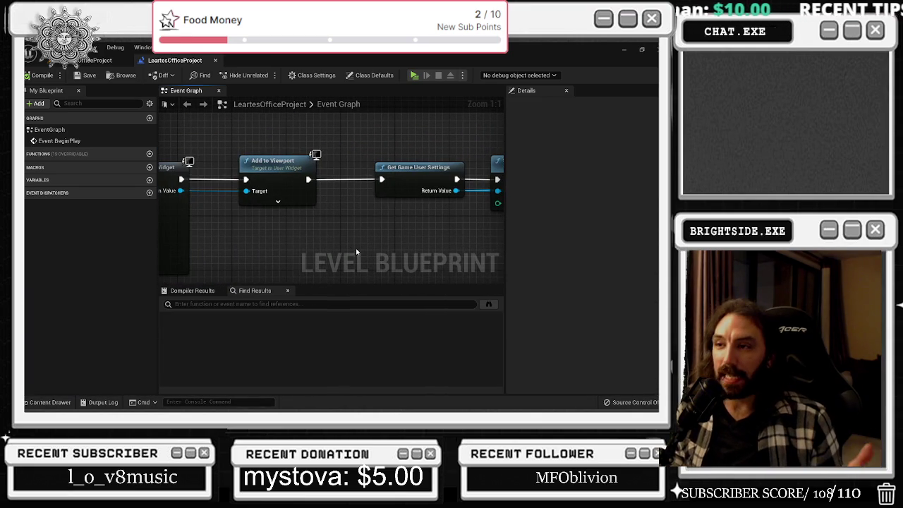
{"action": "scroll", "coordinate": [277, 210], "scroll_direction": "down", "scroll_amount": 2}
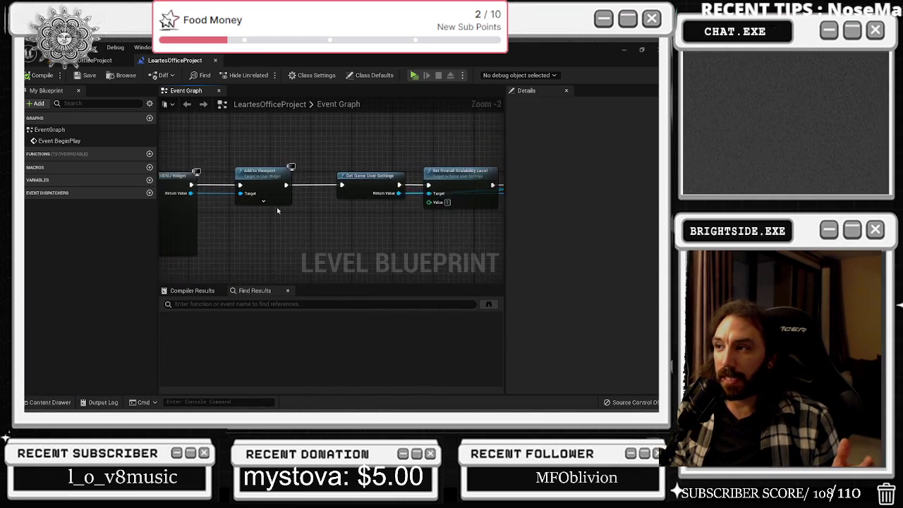
{"action": "scroll", "coordinate": [277, 211], "scroll_direction": "down", "scroll_amount": 2}
{"action": "mouse_move", "coordinate": [161, 155]}
{"action": "left_mouse_down"}
{"action": "mouse_move", "coordinate": [487, 211]}
{"action": "mouse_move", "coordinate": [479, 266]}
{"action": "left_mouse_up"}
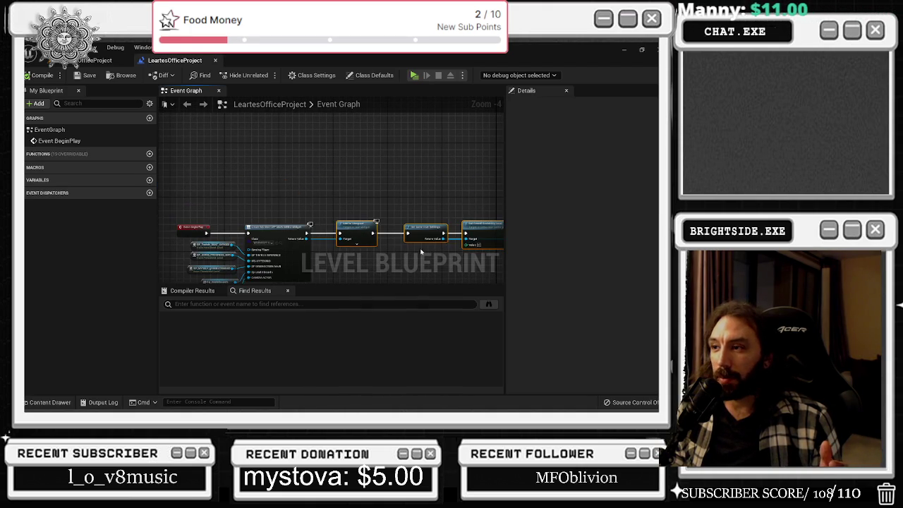
{"action": "left_click_drag", "start_coordinate": [413, 237], "coordinate": [464, 234]}
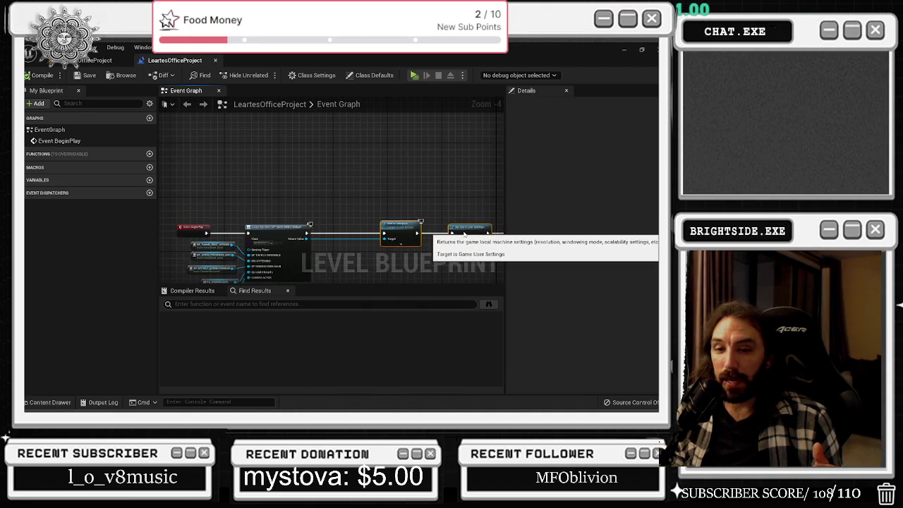
{"action": "scroll", "coordinate": [296, 239], "scroll_direction": "up", "scroll_amount": 3}
{"action": "left_click_drag", "start_coordinate": [295, 235], "coordinate": [348, 208]}
- Promote the Create Widget Return Value to a variable named BEAT OFF WIDGET
{"action": "right_click", "coordinate": [348, 208]}
{"action": "left_click", "coordinate": [388, 274]}
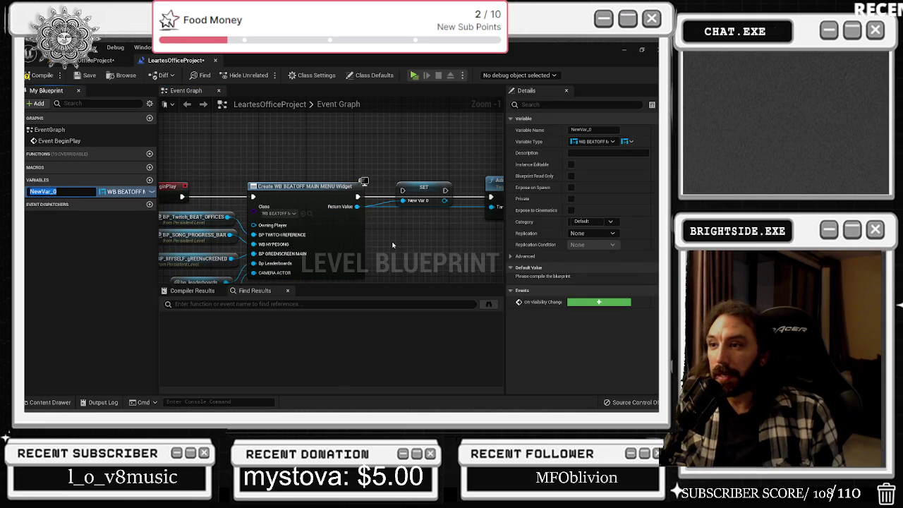
{"action": "type", "text": "BEAT OFF WIDG"}
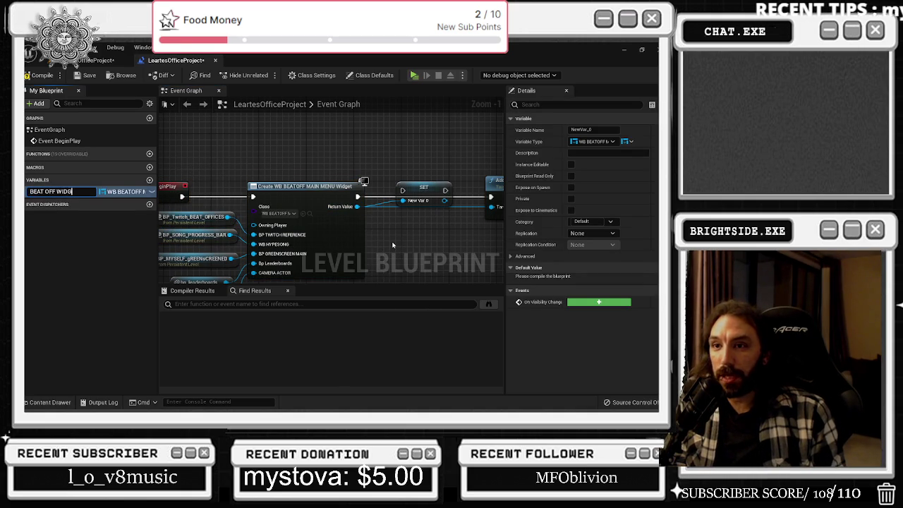
{"action": "type", "text": "ET"}
{"action": "key", "text": "Return"}
{"action": "scroll", "coordinate": [387, 196], "scroll_direction": "up", "scroll_amount": 1}
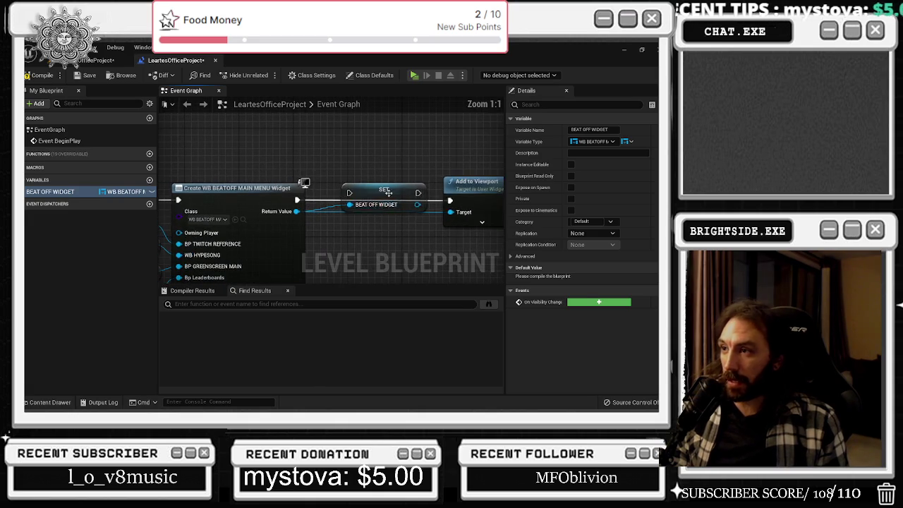
{"action": "left_click", "coordinate": [388, 197]}
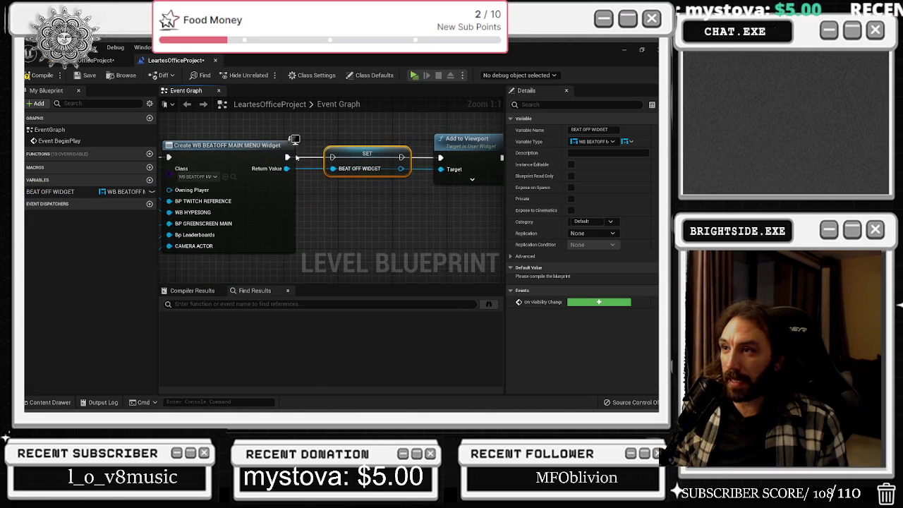
{"action": "left_click_drag", "start_coordinate": [289, 157], "coordinate": [346, 174]}
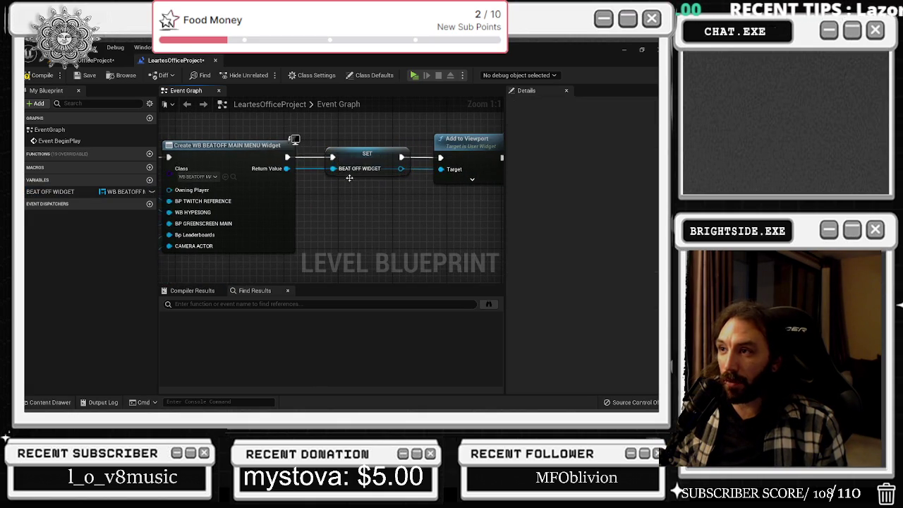
- Add a Get All Widgets Of Class node with its class set to User Widget
{"action": "right_click", "coordinate": [348, 216]}
{"action": "type", "text": "GET ALL WIDGET"}
{"action": "key", "text": "Return"}
{"action": "mouse_move", "coordinate": [386, 250]}
{"action": "left_mouse_down"}
{"action": "mouse_move", "coordinate": [342, 243]}
{"action": "mouse_move", "coordinate": [332, 222]}
{"action": "left_mouse_up"}
{"action": "left_click", "coordinate": [332, 220]}
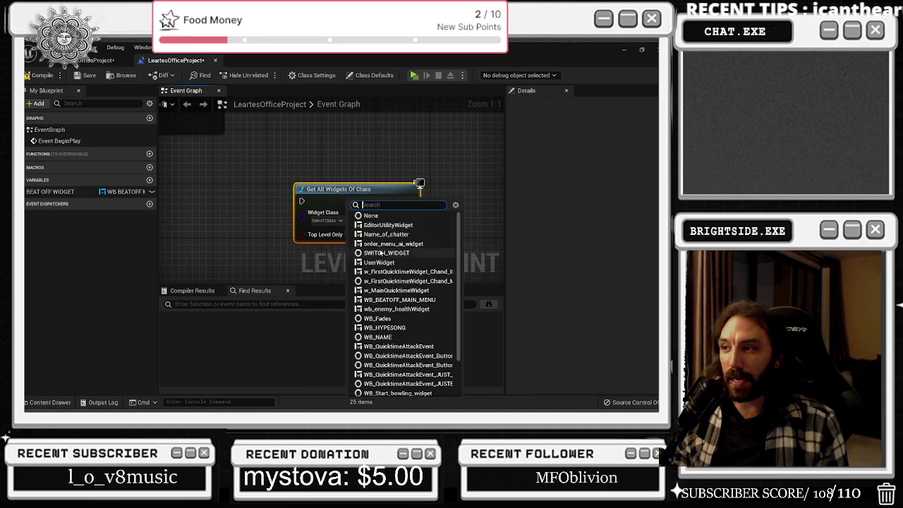
{"action": "left_click", "coordinate": [394, 261]}
{"action": "mouse_move", "coordinate": [421, 210]}
{"action": "left_mouse_down"}
{"action": "mouse_move", "coordinate": [354, 202]}
{"action": "mouse_move", "coordinate": [385, 212]}
{"action": "mouse_move", "coordinate": [401, 181]}
{"action": "left_mouse_up"}
- Loop over Found Widgets with For Each Loop, calling Remove from Parent on each
{"action": "type", "text": "FOR EACH"}
{"action": "key", "text": "Return"}
{"action": "mouse_move", "coordinate": [346, 192]}
{"action": "left_mouse_down"}
{"action": "mouse_move", "coordinate": [378, 193]}
{"action": "mouse_move", "coordinate": [385, 203]}
{"action": "left_mouse_up"}
{"action": "scroll", "coordinate": [369, 155], "scroll_direction": "down", "scroll_amount": 1}
{"action": "type", "text": "REMOVE FROM"}
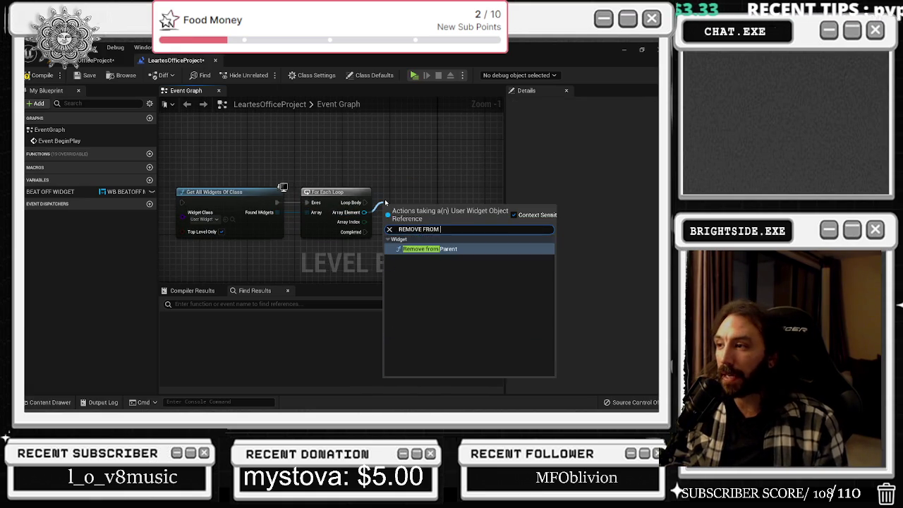
{"action": "key", "text": "Return"}
{"action": "left_click_drag", "start_coordinate": [331, 192], "coordinate": [389, 221]}
{"action": "scroll", "coordinate": [366, 188], "scroll_direction": "down", "scroll_amount": 1}
{"action": "key", "text": "ctrl+a"}
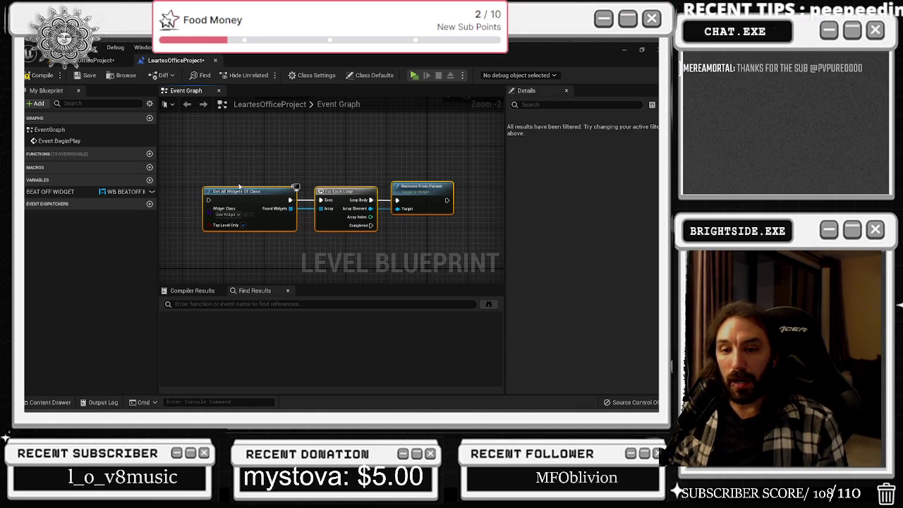
{"action": "mouse_move", "coordinate": [240, 187]}
{"action": "left_mouse_down"}
{"action": "mouse_move", "coordinate": [371, 245]}
{"action": "mouse_move", "coordinate": [385, 263]}
{"action": "left_mouse_up"}
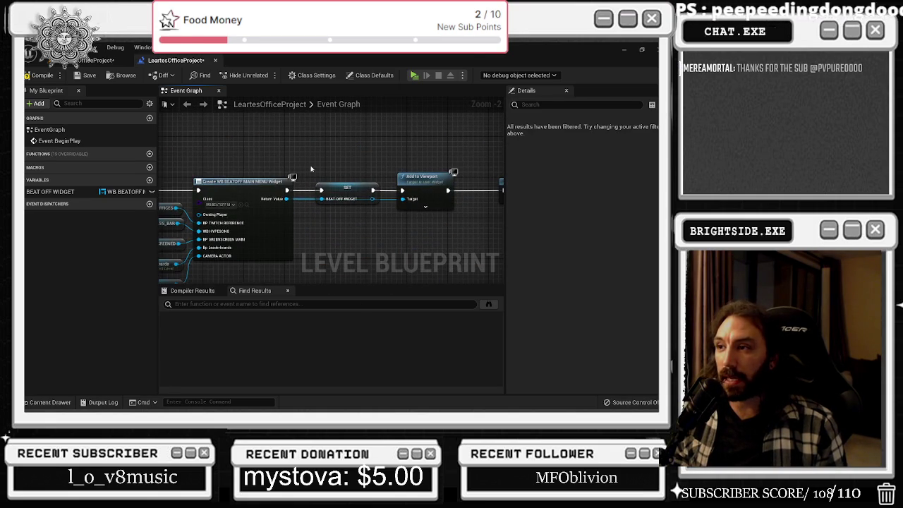
{"action": "left_click", "coordinate": [344, 190]}
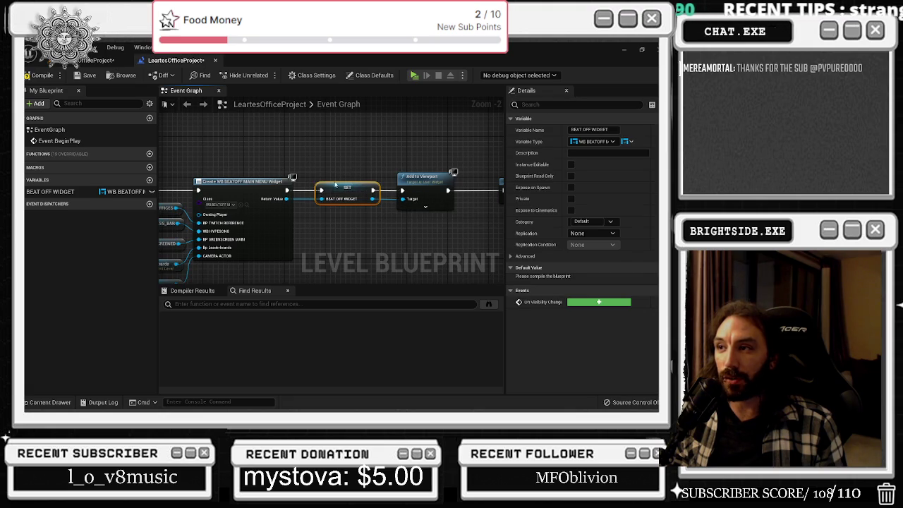
{"action": "scroll", "coordinate": [341, 179], "scroll_direction": "up", "scroll_amount": 1}
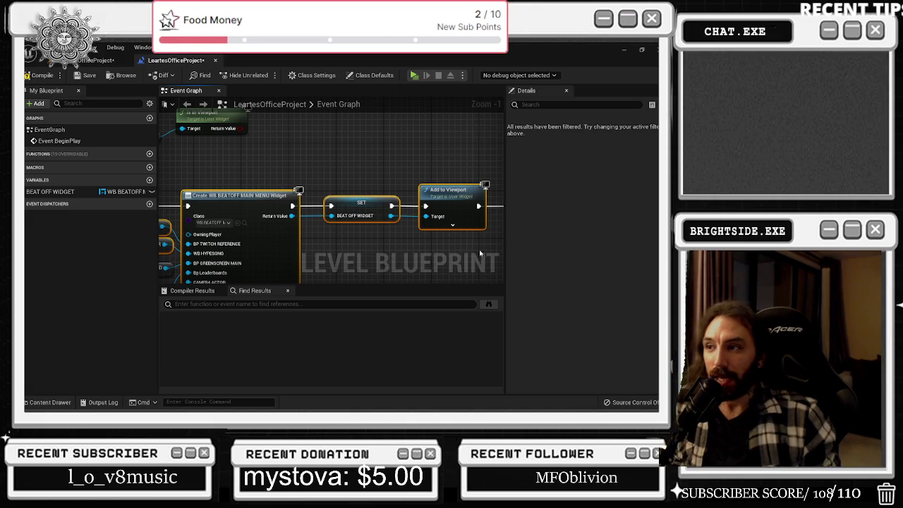
{"action": "left_click_drag", "start_coordinate": [385, 236], "coordinate": [332, 165]}
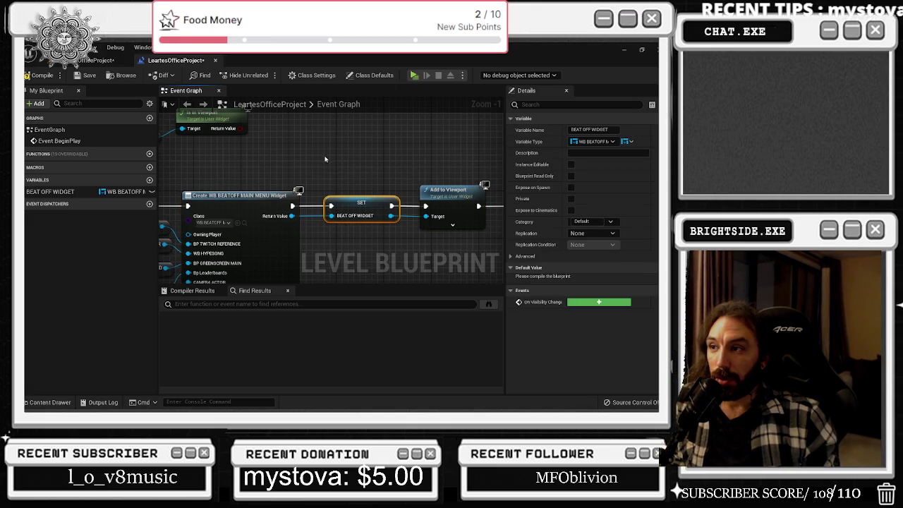
{"action": "left_click_drag", "start_coordinate": [307, 153], "coordinate": [393, 197]}
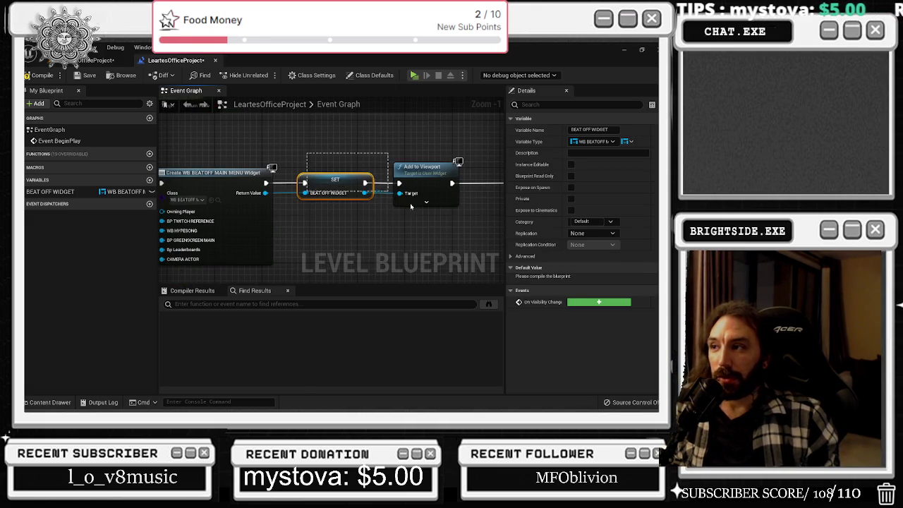
{"action": "left_click_drag", "start_coordinate": [317, 146], "coordinate": [464, 216]}
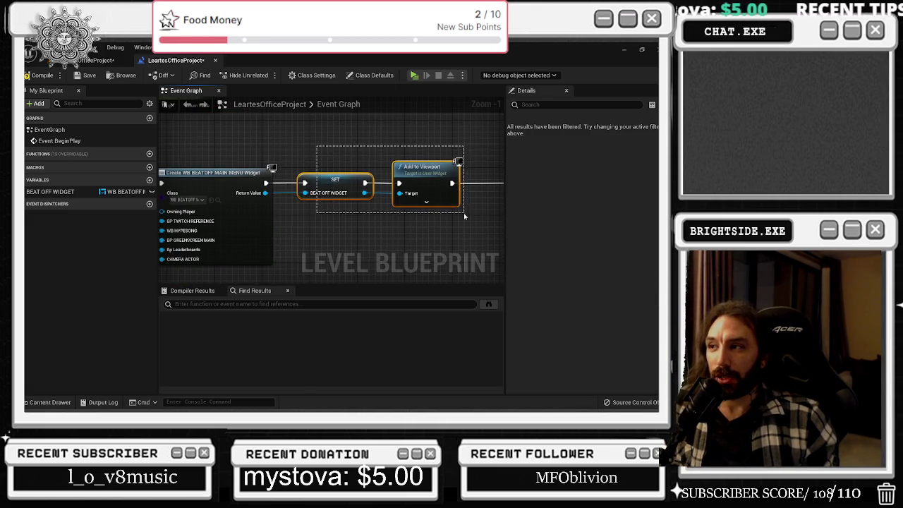
{"action": "left_click_drag", "start_coordinate": [332, 168], "coordinate": [280, 143]}
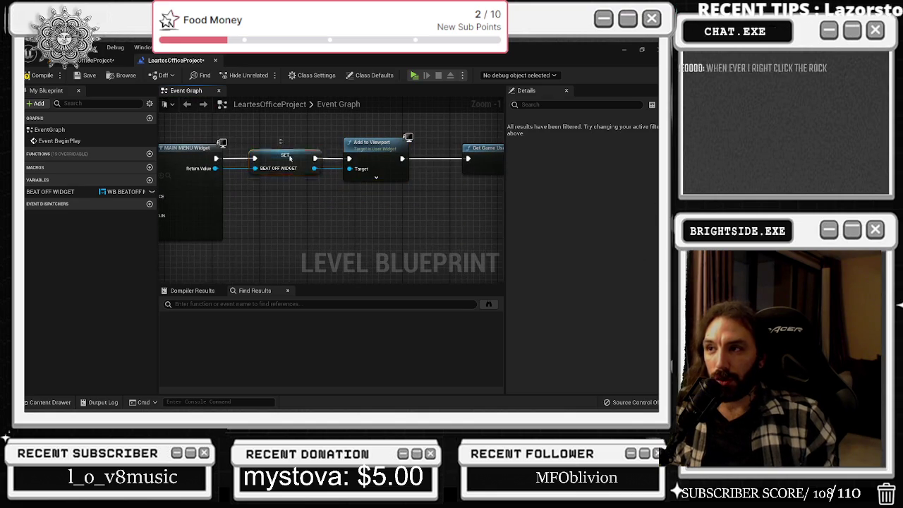
{"action": "left_click", "coordinate": [285, 158]}
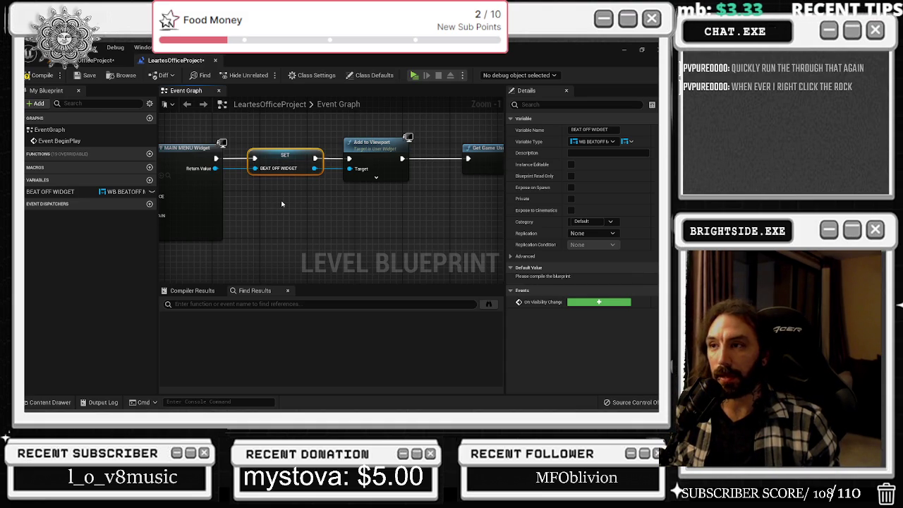
{"action": "left_click_drag", "start_coordinate": [282, 202], "coordinate": [361, 235]}
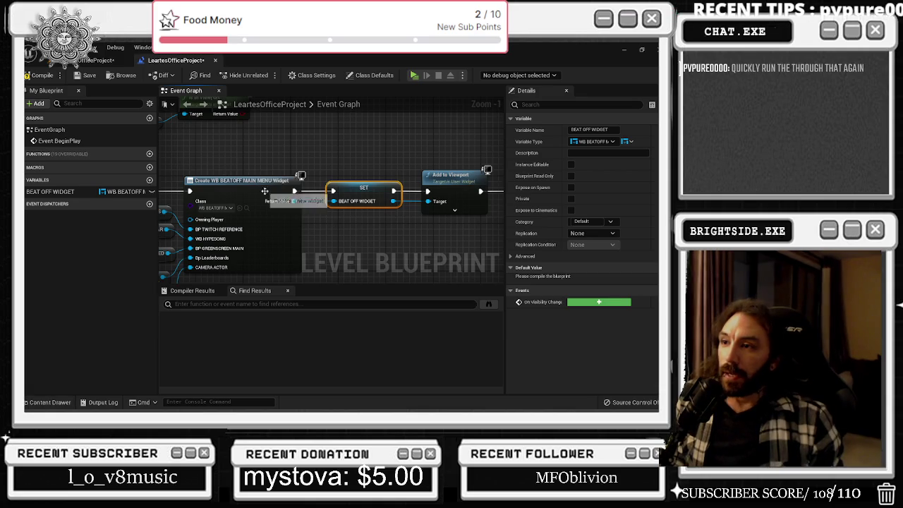
{"action": "right_click", "coordinate": [272, 203]}
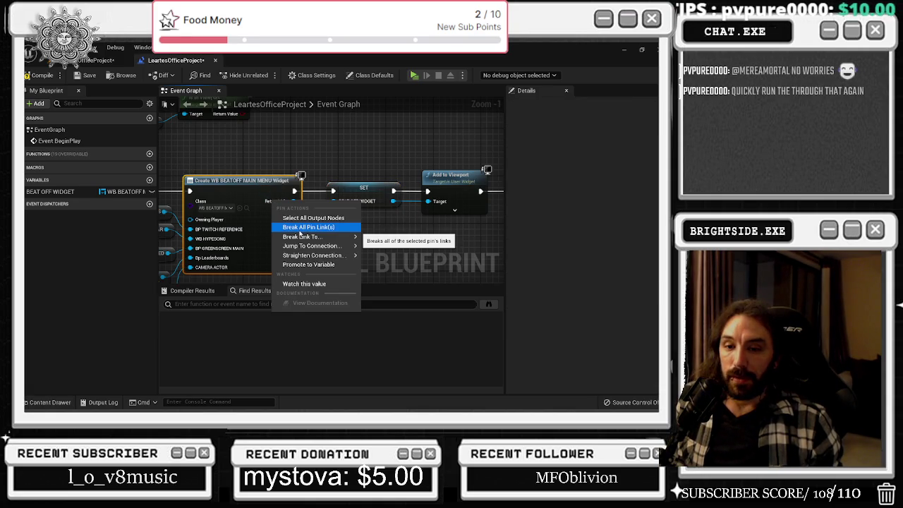
{"action": "mouse_move", "coordinate": [317, 257]}
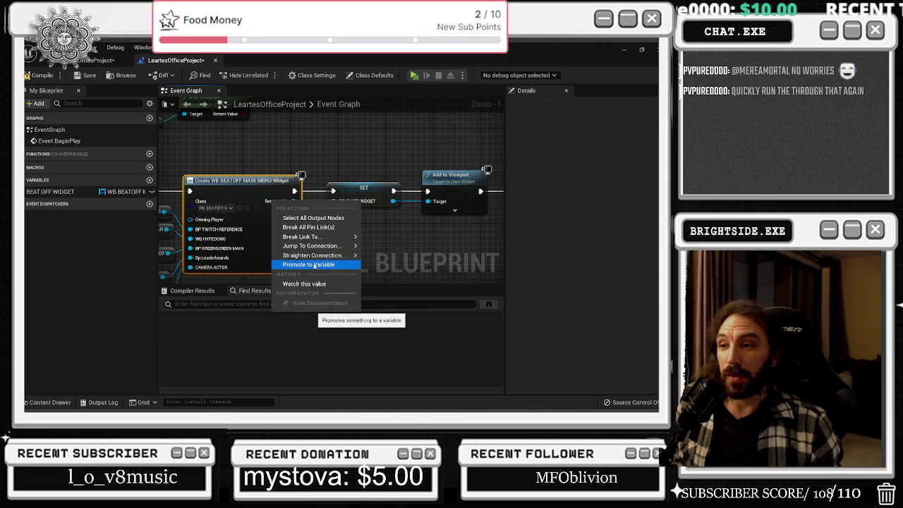
{"action": "left_click_drag", "start_coordinate": [261, 170], "coordinate": [322, 169]}
{"action": "scroll", "coordinate": [324, 167], "scroll_direction": "down", "scroll_amount": 1}
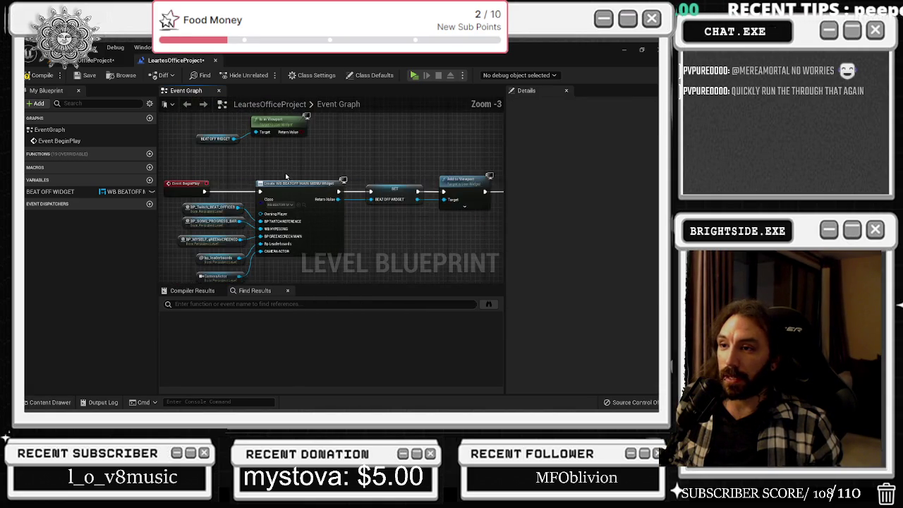
{"action": "scroll", "coordinate": [331, 161], "scroll_direction": "down", "scroll_amount": 1}
{"action": "mouse_move", "coordinate": [223, 179]}
{"action": "left_mouse_down"}
{"action": "mouse_move", "coordinate": [288, 262]}
{"action": "mouse_move", "coordinate": [274, 252]}
{"action": "left_mouse_up"}
{"action": "right_click", "coordinate": [390, 177]}
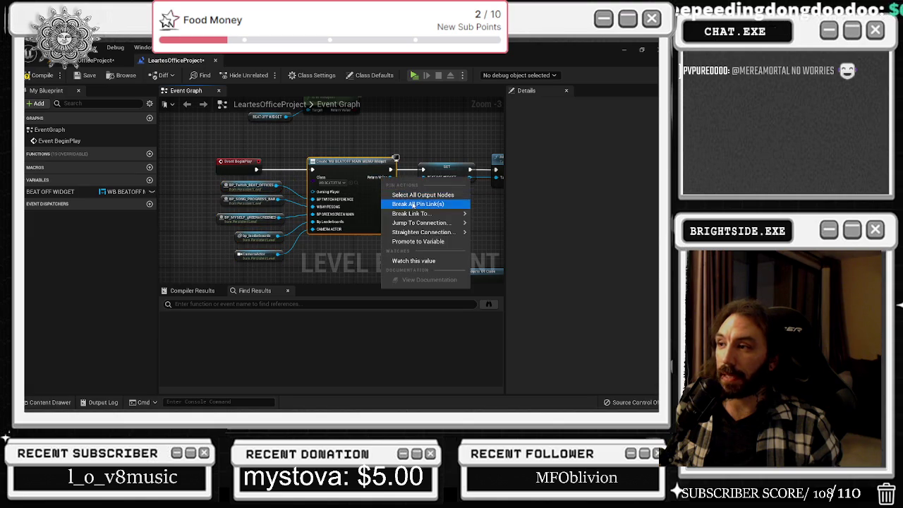
{"action": "scroll", "coordinate": [330, 152], "scroll_direction": "up", "scroll_amount": 3}
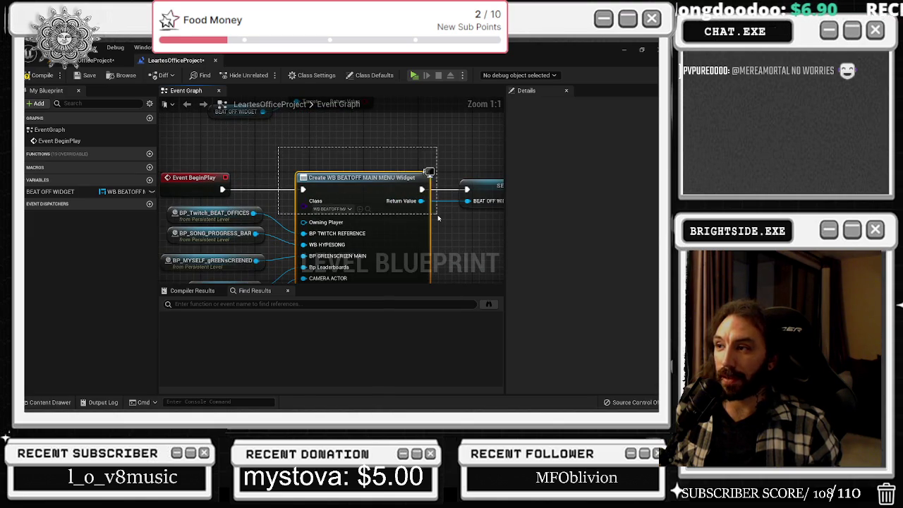
{"action": "left_click_drag", "start_coordinate": [414, 209], "coordinate": [351, 165]}
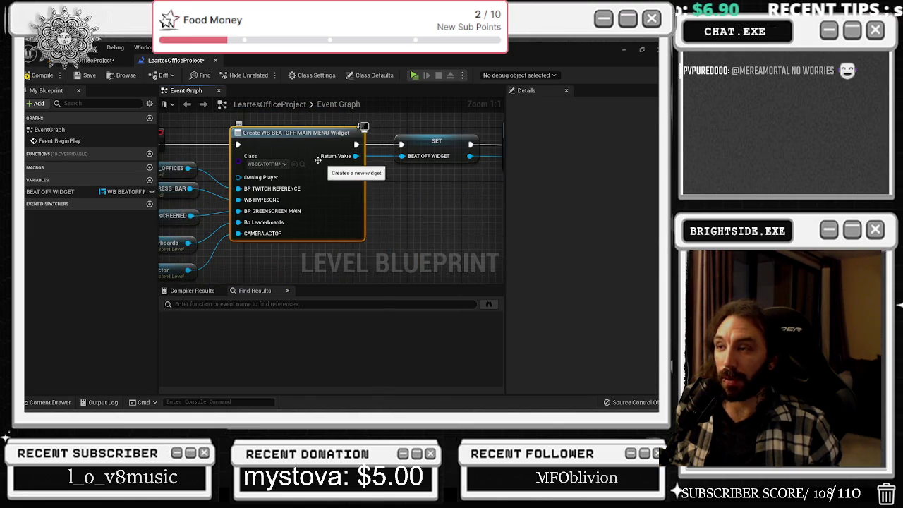
{"action": "left_click_drag", "start_coordinate": [352, 197], "coordinate": [349, 218]}
{"action": "right_click", "coordinate": [356, 177]}
{"action": "mouse_move", "coordinate": [381, 232]}
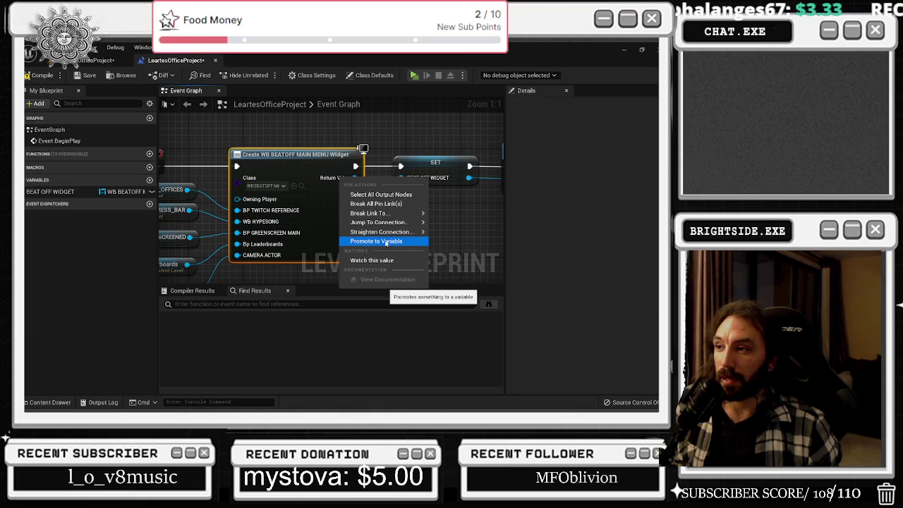
{"action": "left_click_drag", "start_coordinate": [375, 147], "coordinate": [278, 146]}
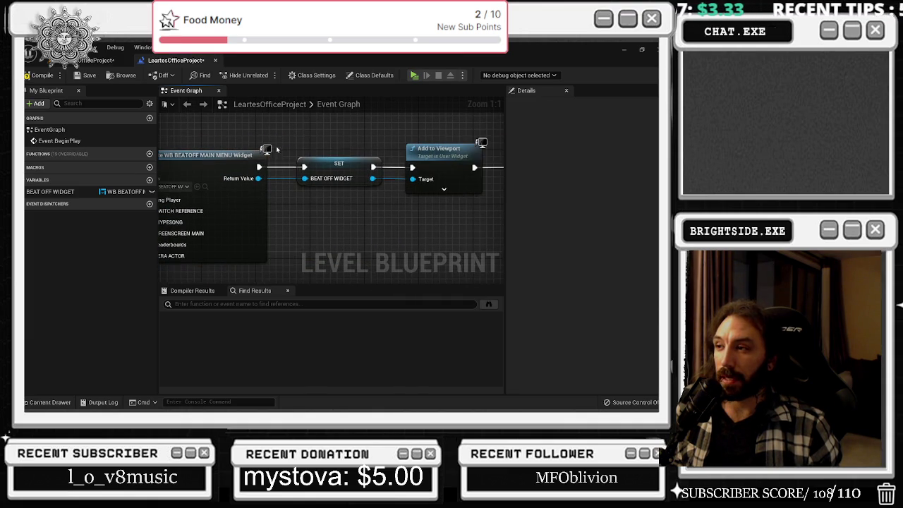
{"action": "left_click", "coordinate": [303, 162]}
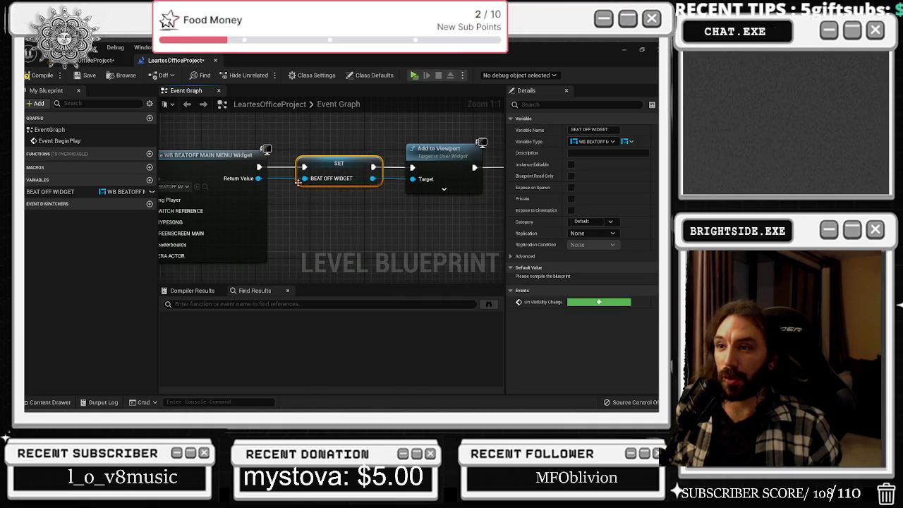
{"action": "left_click_drag", "start_coordinate": [230, 204], "coordinate": [282, 204]}
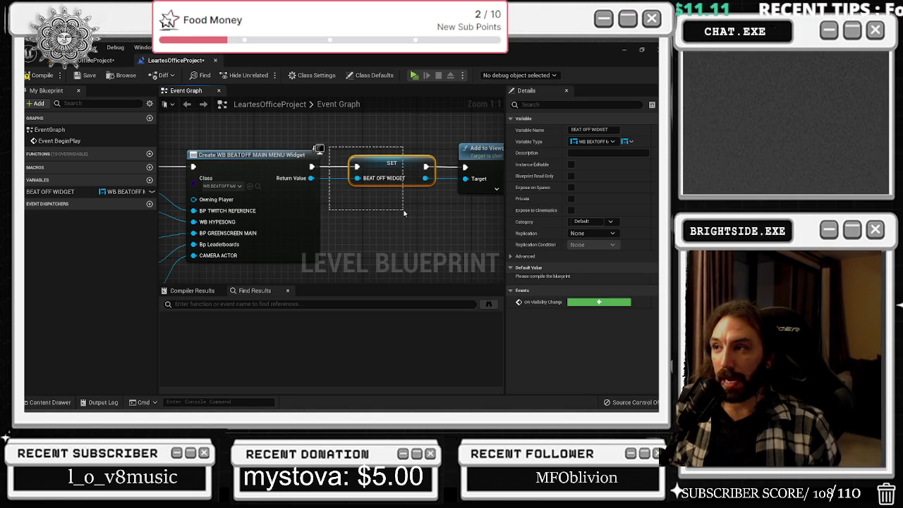
- Try and cancel a wire from the BEAT OFF WIDGET SET node, then locate WB_BEATOFF_MAIN_MENU in Chat_Twitch_BP
{"action": "mouse_move", "coordinate": [349, 130]}
{"action": "left_mouse_down"}
{"action": "mouse_move", "coordinate": [412, 191]}
{"action": "mouse_move", "coordinate": [433, 196]}
{"action": "left_mouse_up"}
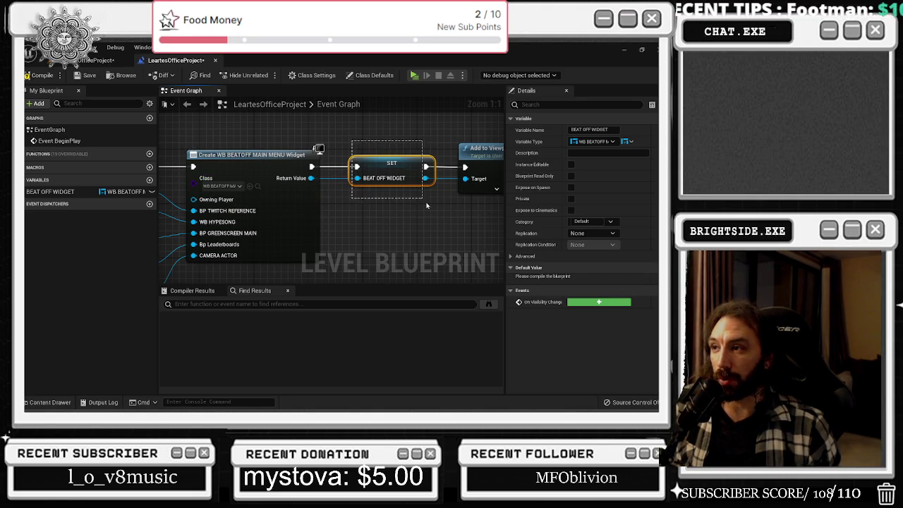
{"action": "left_click_drag", "start_coordinate": [372, 147], "coordinate": [406, 170]}
{"action": "scroll", "coordinate": [350, 204], "scroll_direction": "down", "scroll_amount": 2}
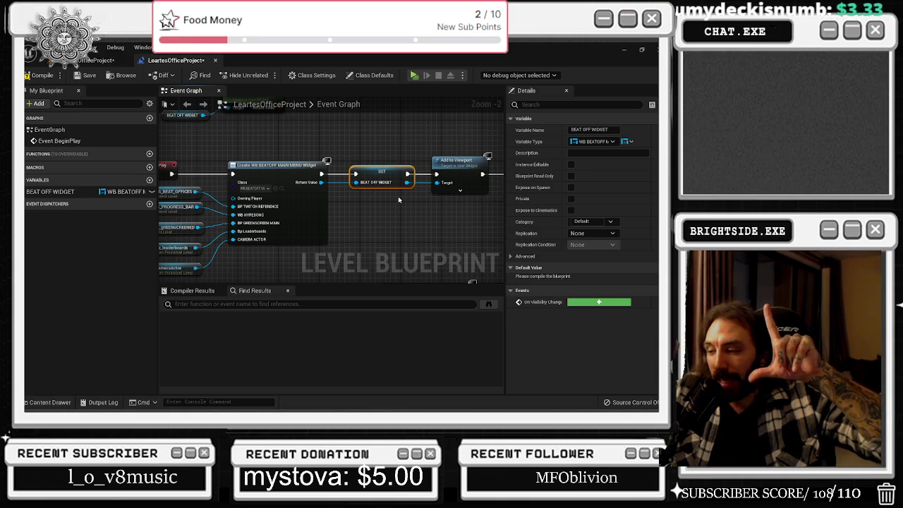
{"action": "scroll", "coordinate": [398, 200], "scroll_direction": "up", "scroll_amount": 2}
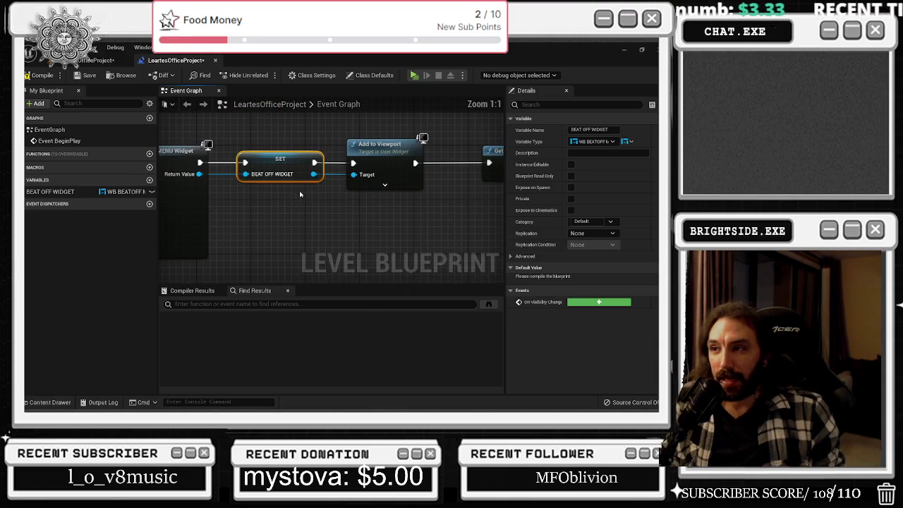
{"action": "left_click_drag", "start_coordinate": [313, 173], "coordinate": [347, 216]}
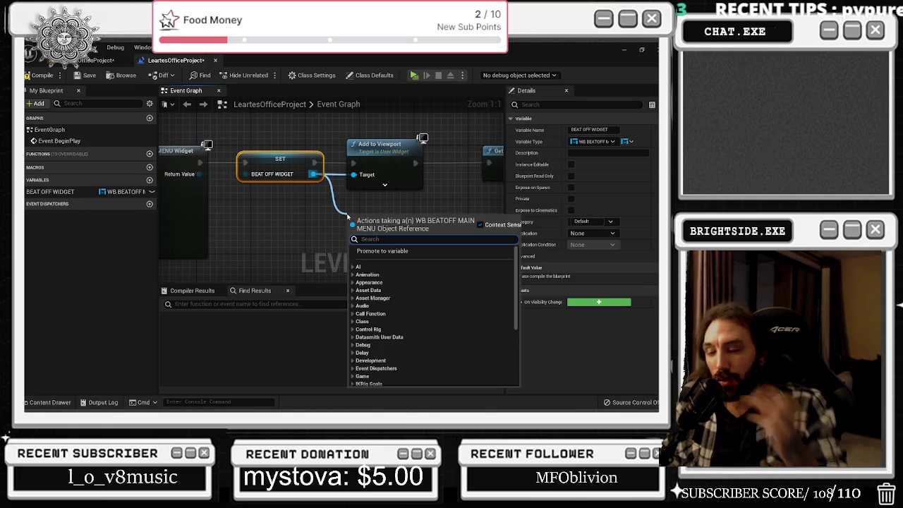
{"action": "left_click", "coordinate": [310, 194]}
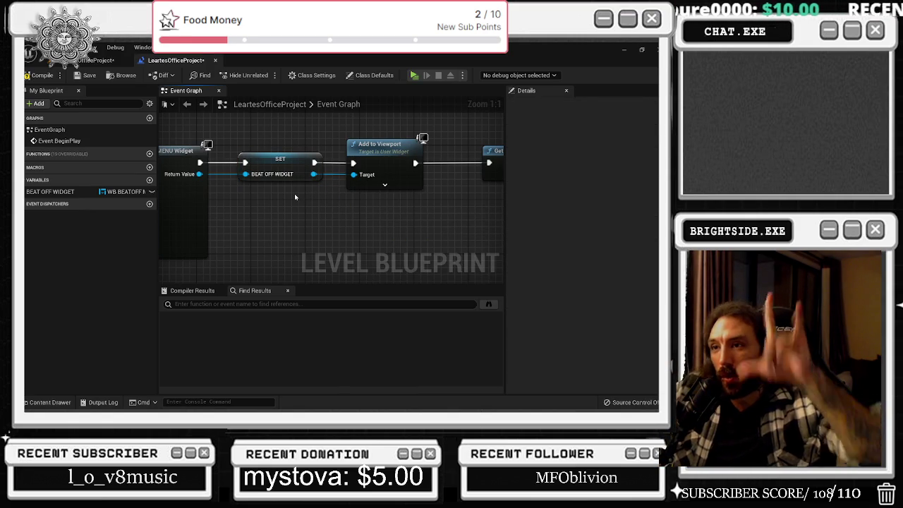
{"action": "left_click_drag", "start_coordinate": [295, 197], "coordinate": [343, 190]}
{"action": "left_click", "coordinate": [328, 159]}
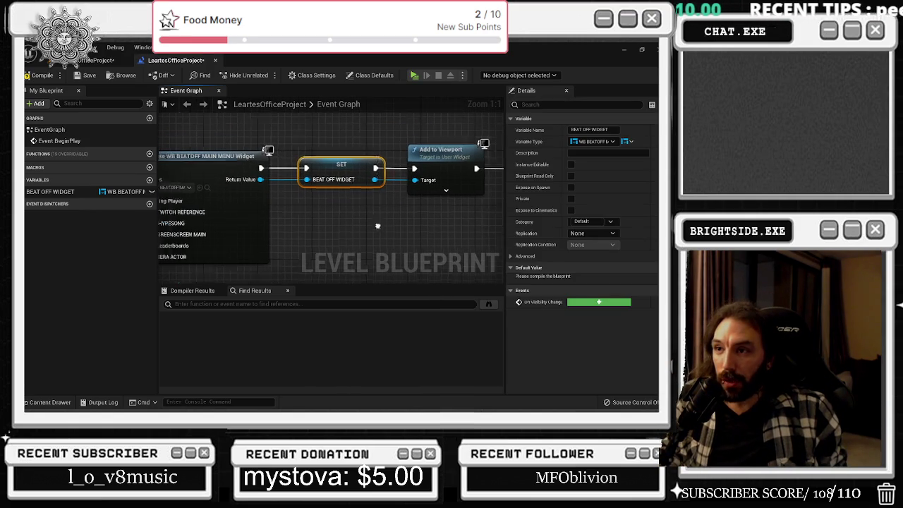
{"action": "left_click", "coordinate": [262, 217]}
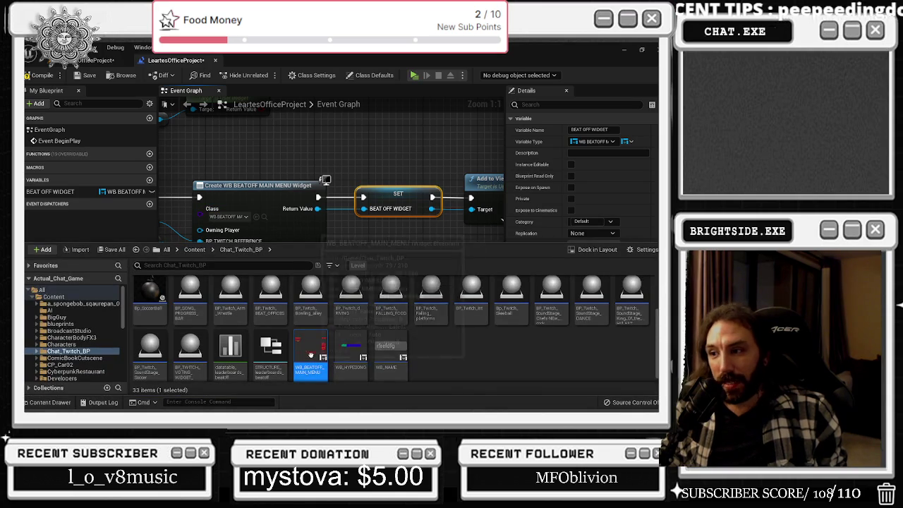
- Open the WB_BEATOFF_MAIN_MENU widget blueprint, inspect its graph, then return to the LeartesOfficeProject Level Blueprint
{"action": "double_click", "coordinate": [311, 349]}
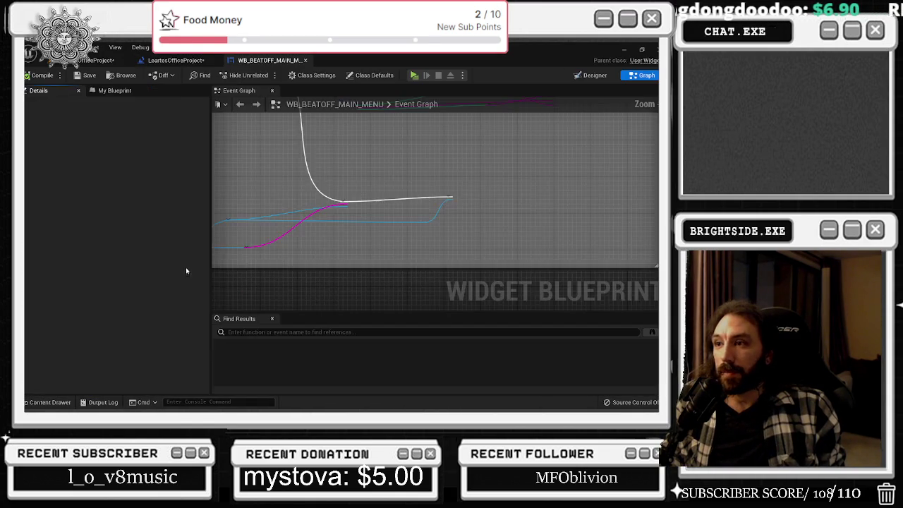
{"action": "left_click_drag", "start_coordinate": [296, 155], "coordinate": [537, 291]}
{"action": "left_click", "coordinate": [178, 60]}
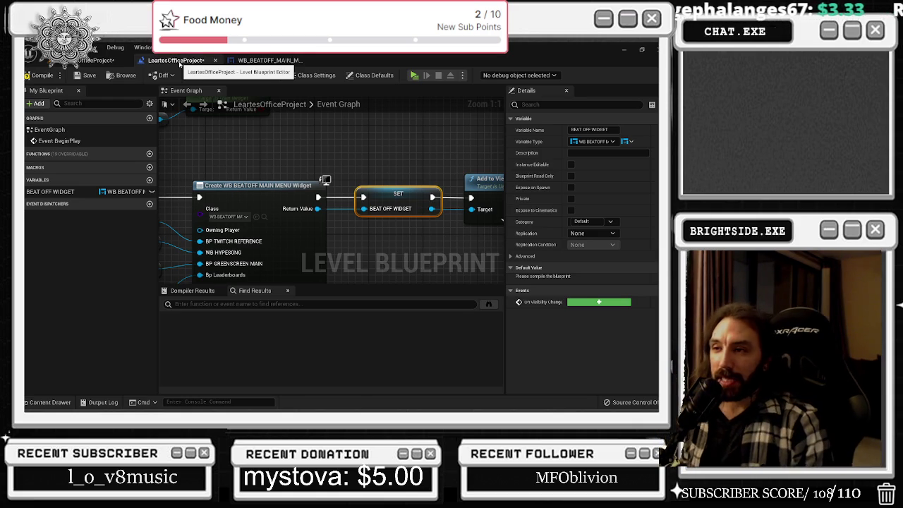
{"action": "left_click", "coordinate": [302, 170]}
{"action": "left_click", "coordinate": [398, 201]}
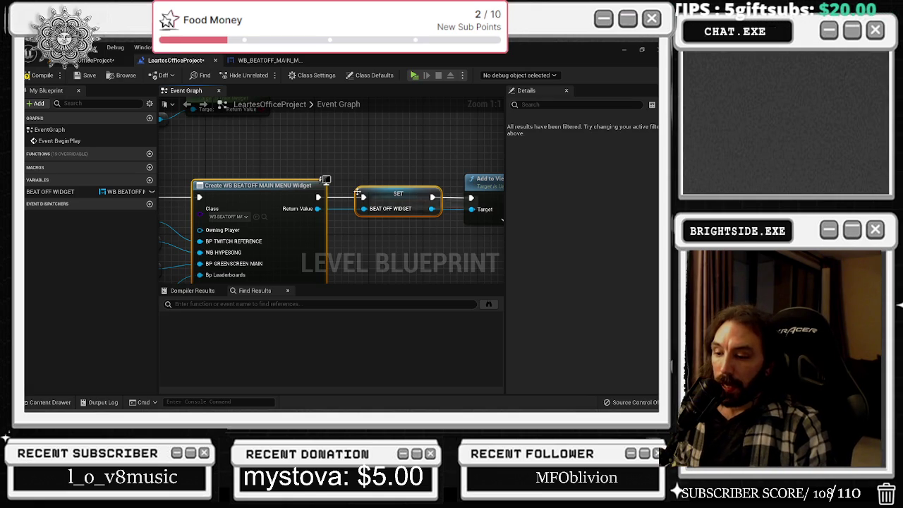
{"action": "scroll", "coordinate": [355, 203], "scroll_direction": "down", "scroll_amount": 2}
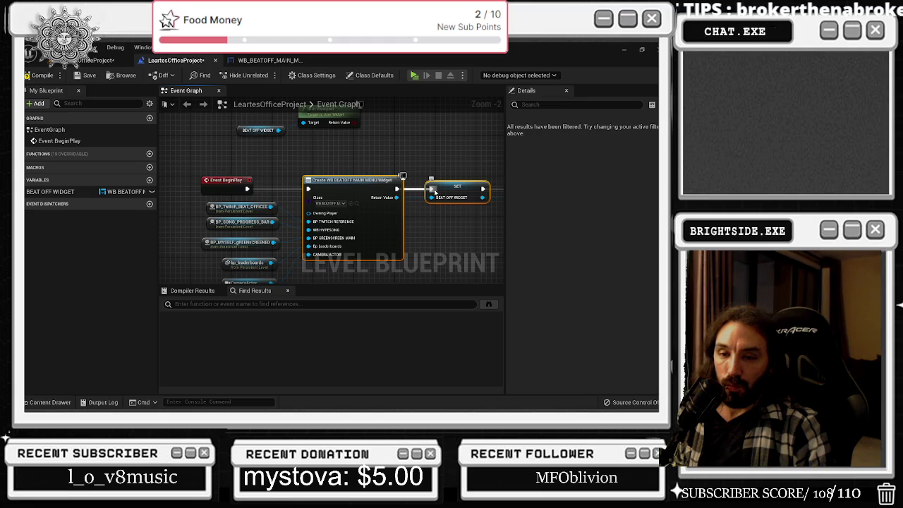
{"action": "mouse_move", "coordinate": [337, 170]}
{"action": "left_mouse_down"}
{"action": "mouse_move", "coordinate": [227, 172]}
{"action": "mouse_move", "coordinate": [324, 279]}
{"action": "mouse_move", "coordinate": [430, 278]}
{"action": "mouse_move", "coordinate": [494, 218]}
{"action": "mouse_move", "coordinate": [470, 222]}
{"action": "left_mouse_up"}
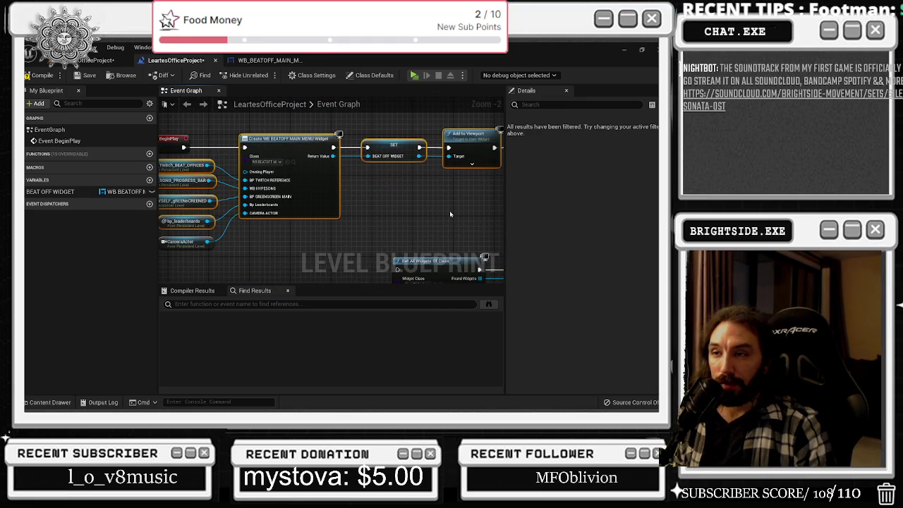
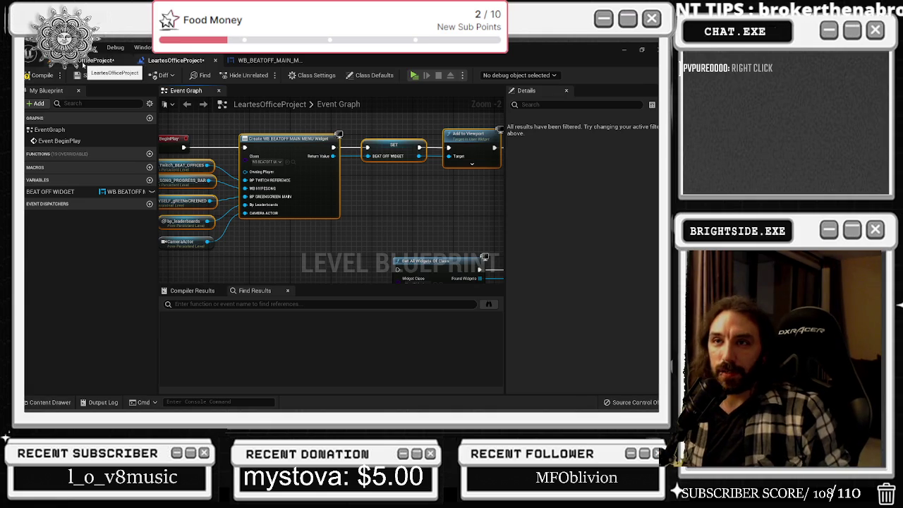
- Return to the office viewport, test-play the level once, then fly over and select the green-room door
{"action": "left_click", "coordinate": [83, 62]}
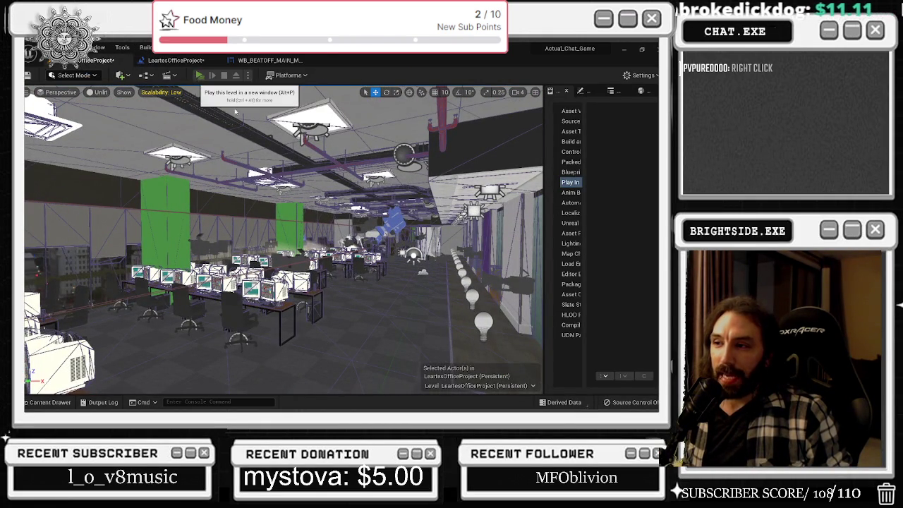
{"action": "left_click", "coordinate": [199, 75]}
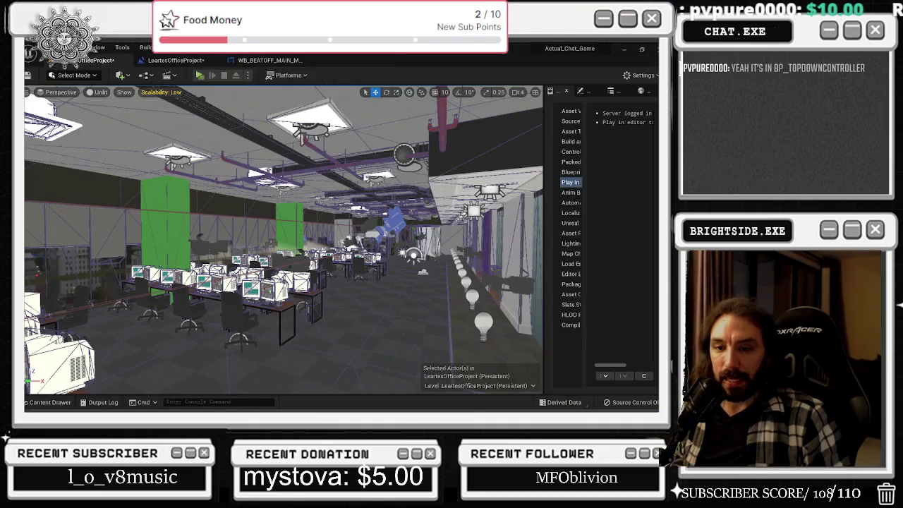
{"action": "key", "text": "w"}
{"action": "key", "text": "w"}
{"action": "key", "text": "w"}
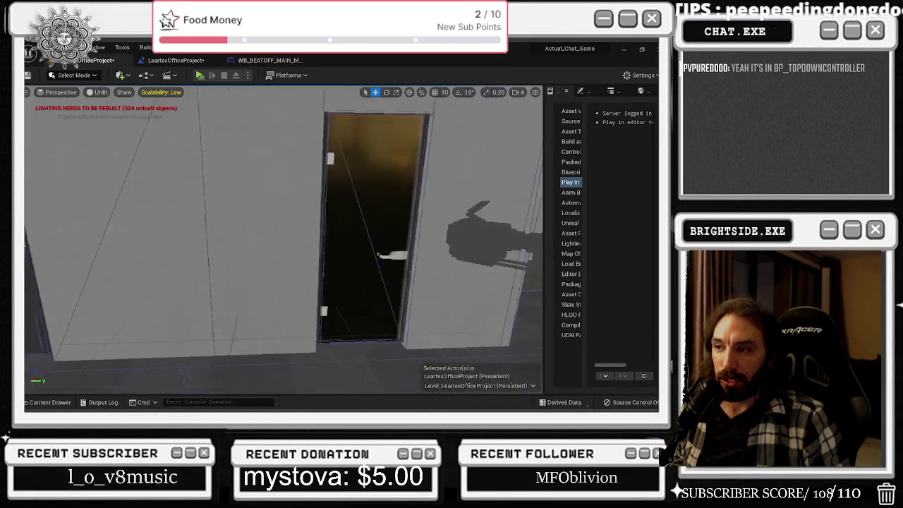
{"action": "key", "text": "w"}
{"action": "left_click", "coordinate": [295, 186]}
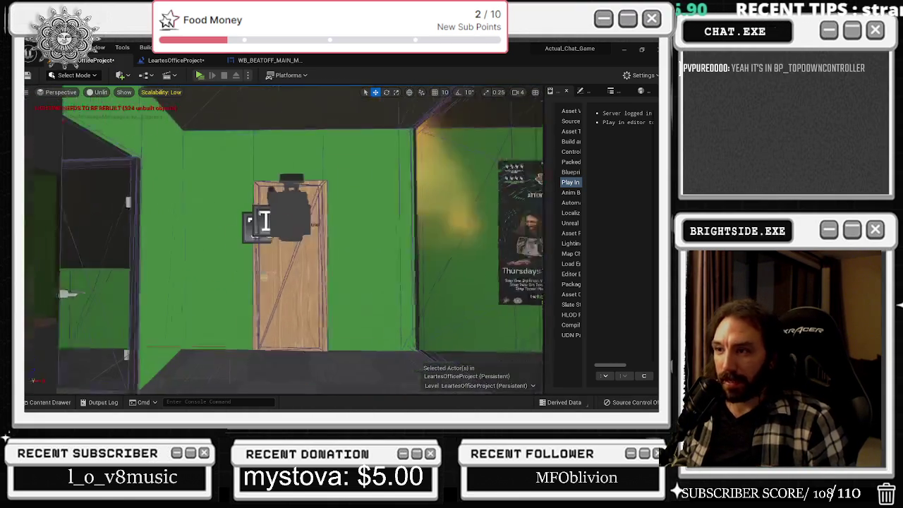
- Fly through the corridor and green room to the lounge and select the long wooden counter
{"action": "key", "text": "a"}
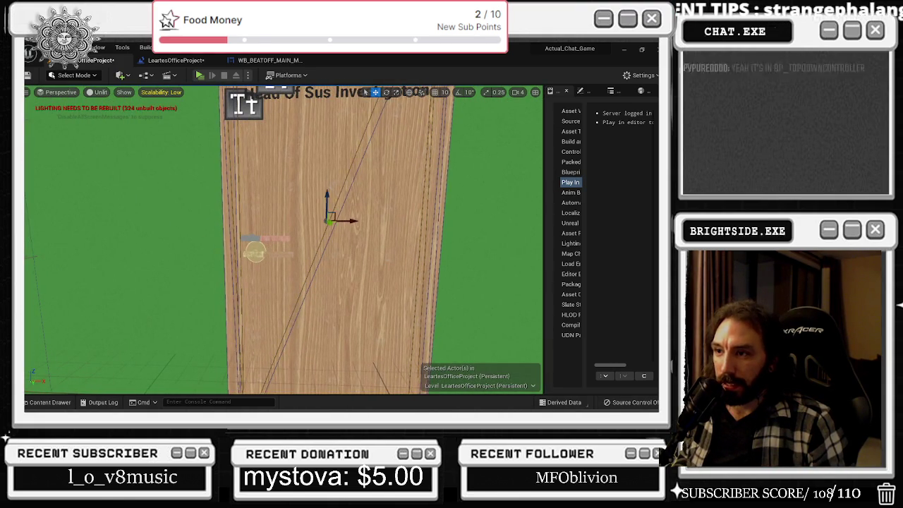
{"action": "key", "text": "w"}
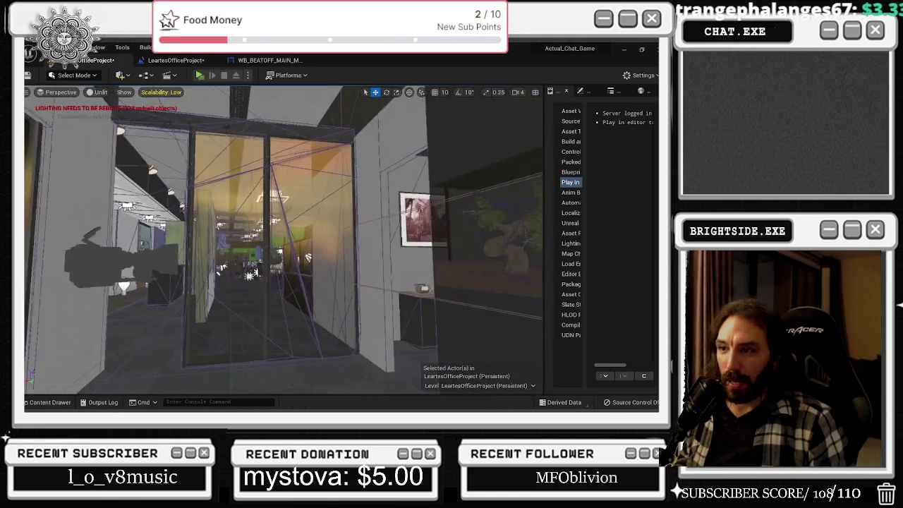
{"action": "key", "text": "w"}
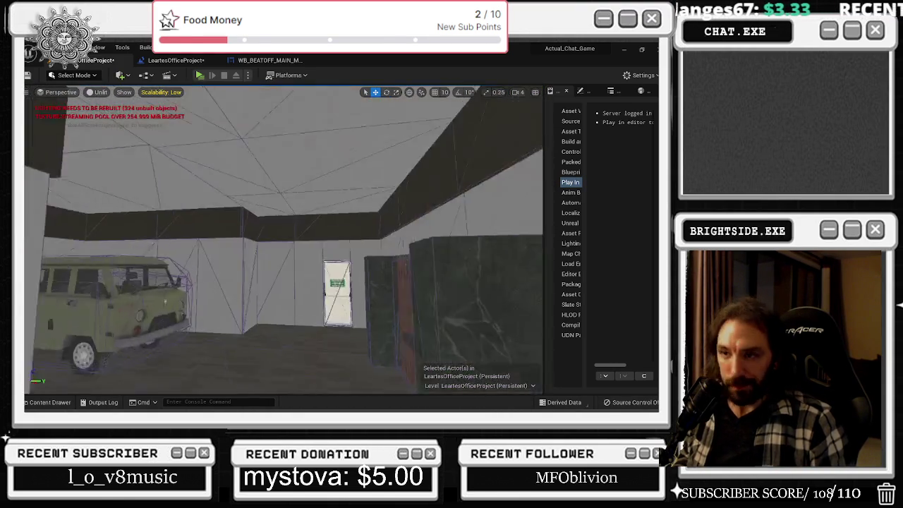
{"action": "key", "text": "w"}
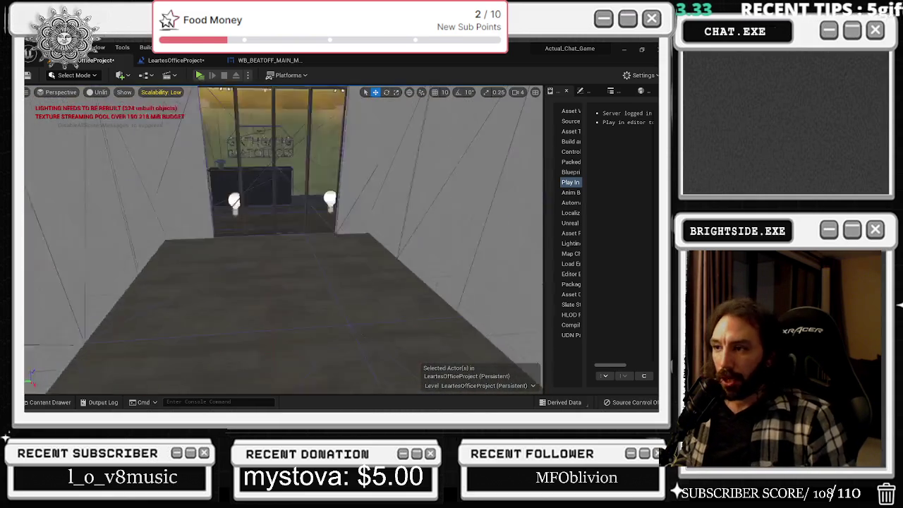
{"action": "key", "text": "w"}
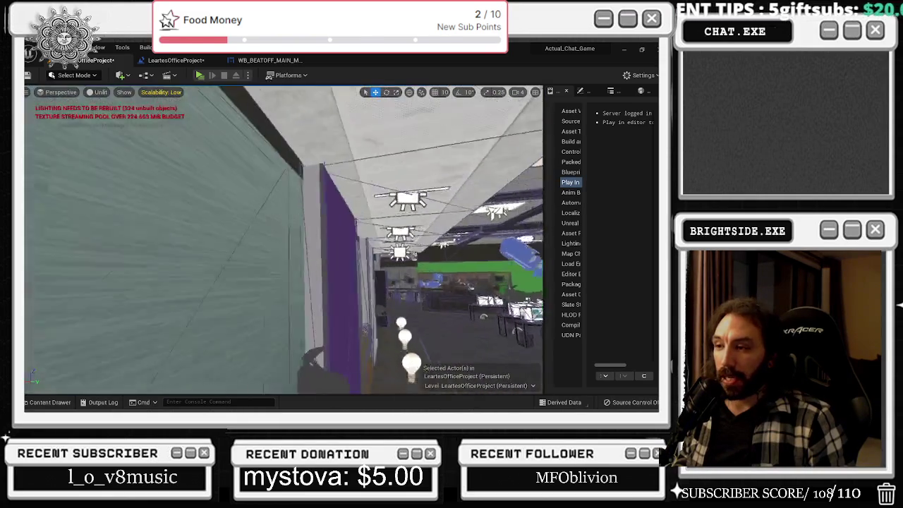
{"action": "key", "text": "w"}
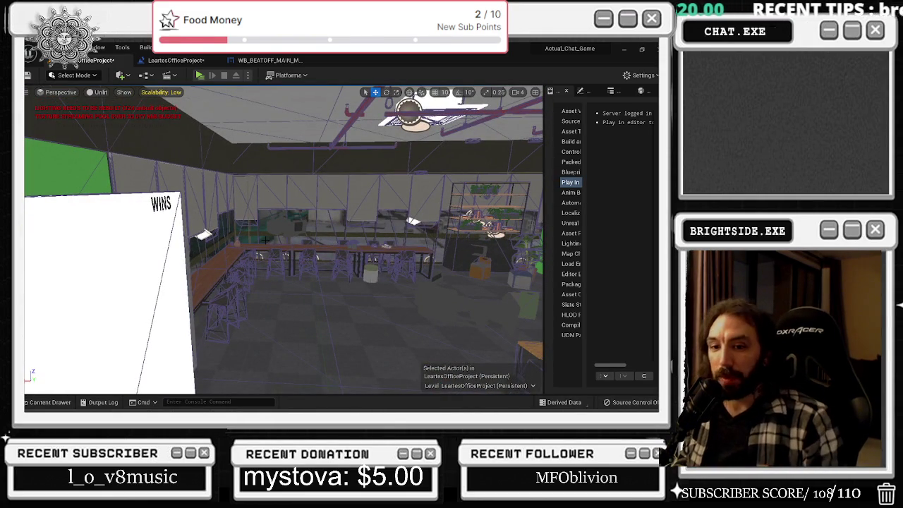
{"action": "key", "text": "w"}
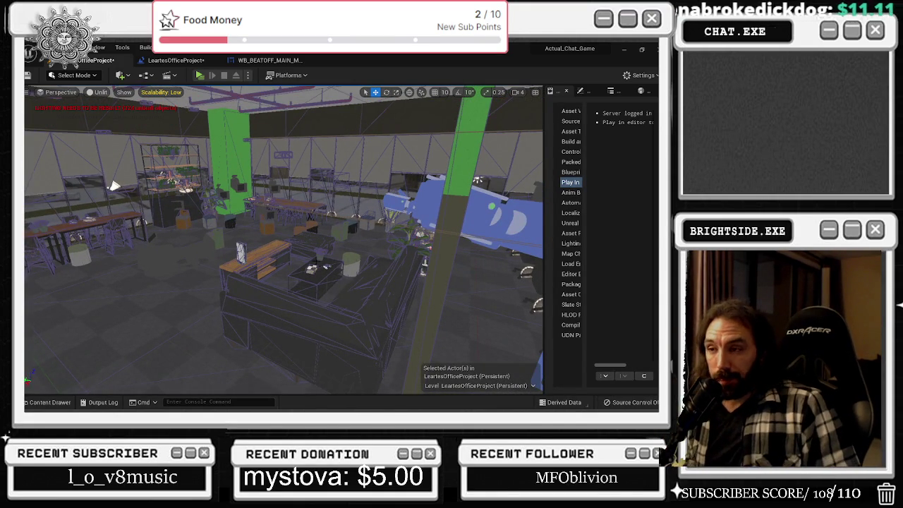
{"action": "key", "text": "w"}
{"action": "left_click", "coordinate": [367, 296]}
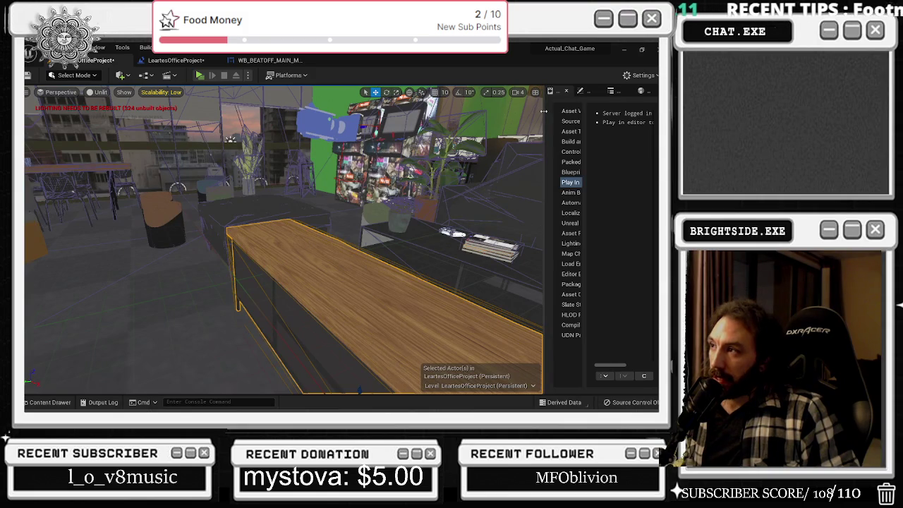
- Filter the counter's Details by TAG, add an empty actor tag and a MiningNode component tag
{"action": "left_click_drag", "start_coordinate": [545, 110], "coordinate": [358, 111]}
{"action": "left_click", "coordinate": [450, 90]}
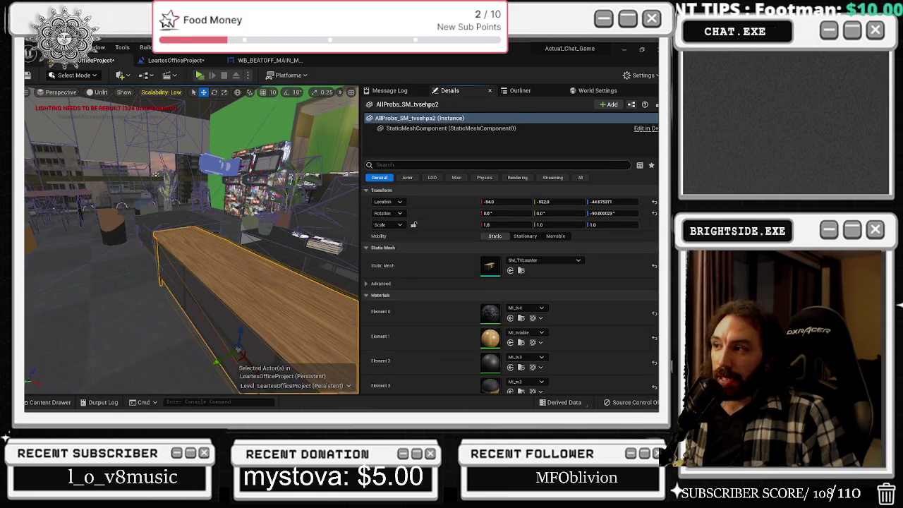
{"action": "left_click", "coordinate": [444, 168]}
{"action": "type", "text": "TAG"}
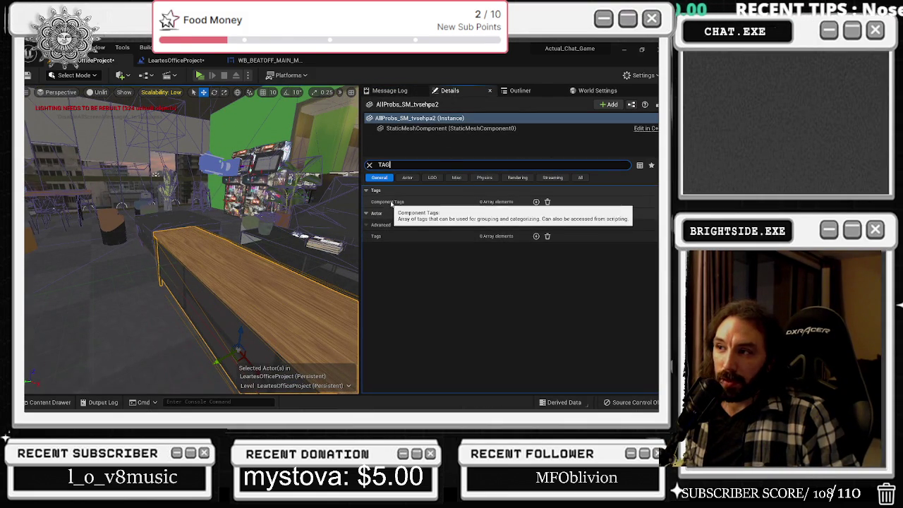
{"action": "left_click", "coordinate": [536, 236]}
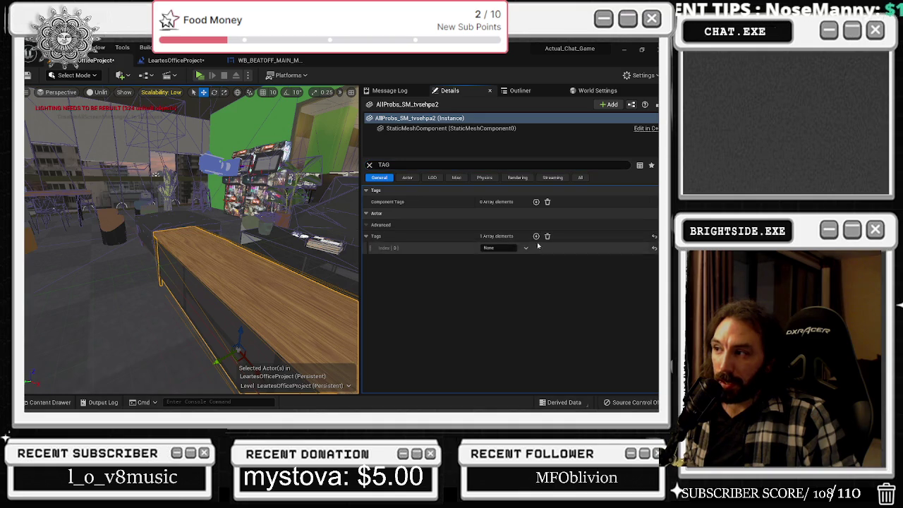
{"action": "left_click", "coordinate": [536, 201]}
{"action": "type", "text": "desking"}
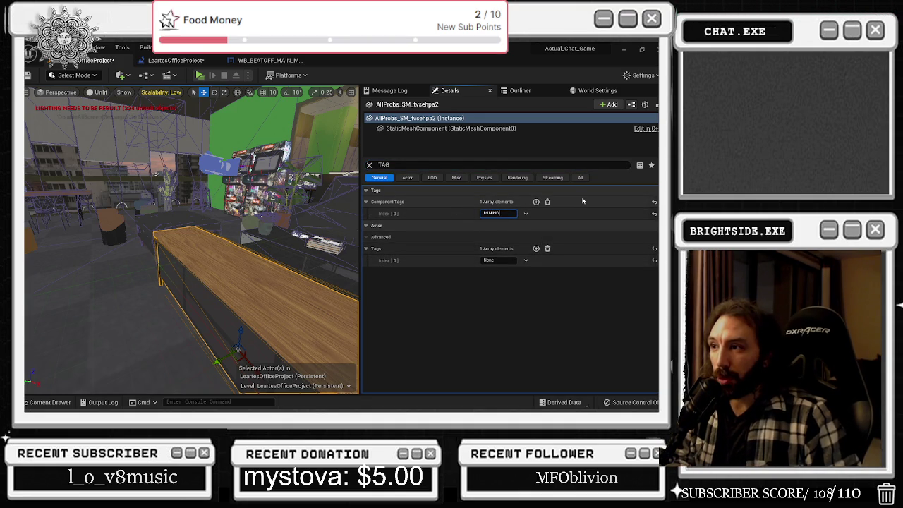
{"action": "type", "text": "NODE"}
{"action": "key", "text": "Return"}
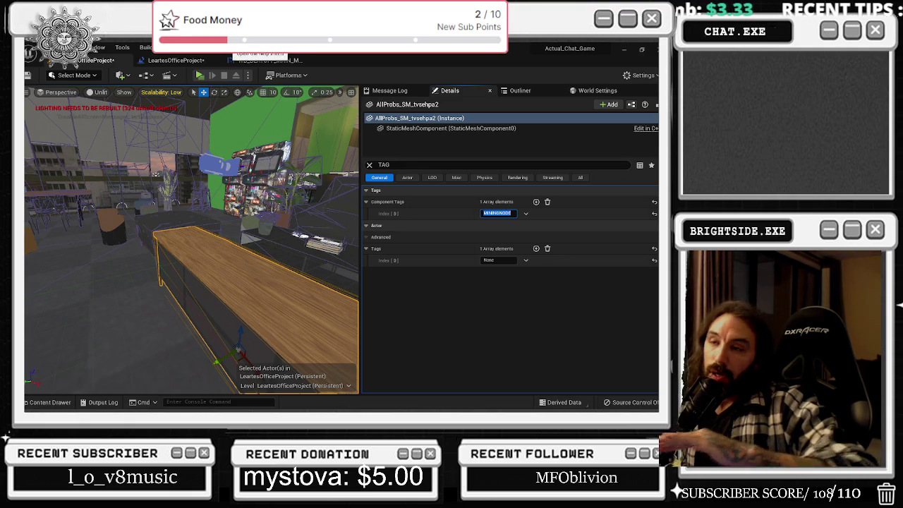
{"action": "mouse_move", "coordinate": [190, 240]}
{"action": "left_mouse_down"}
{"action": "mouse_move", "coordinate": [233, 239]}
{"action": "mouse_move", "coordinate": [219, 258]}
{"action": "left_mouse_up"}
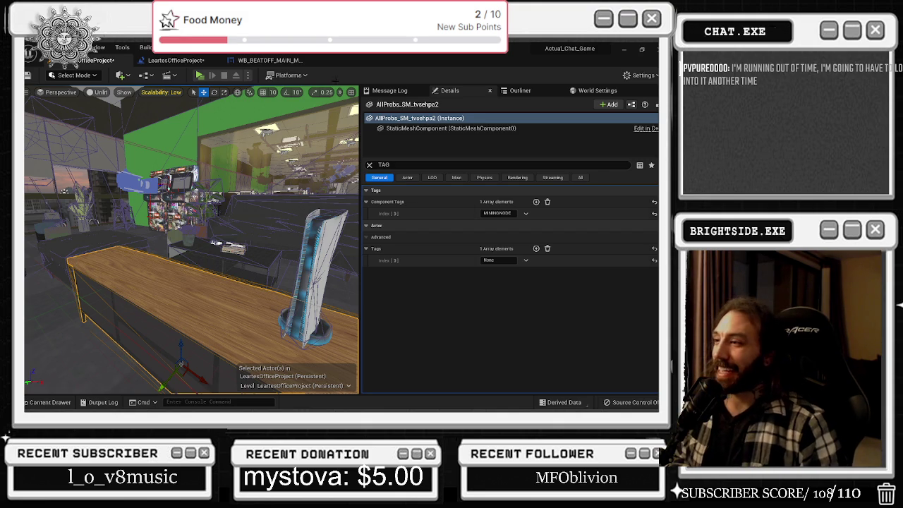
- Clear the Details filter to show all counter properties and browse the Chat_Twitch_BP content folder
{"action": "left_click", "coordinate": [369, 165]}
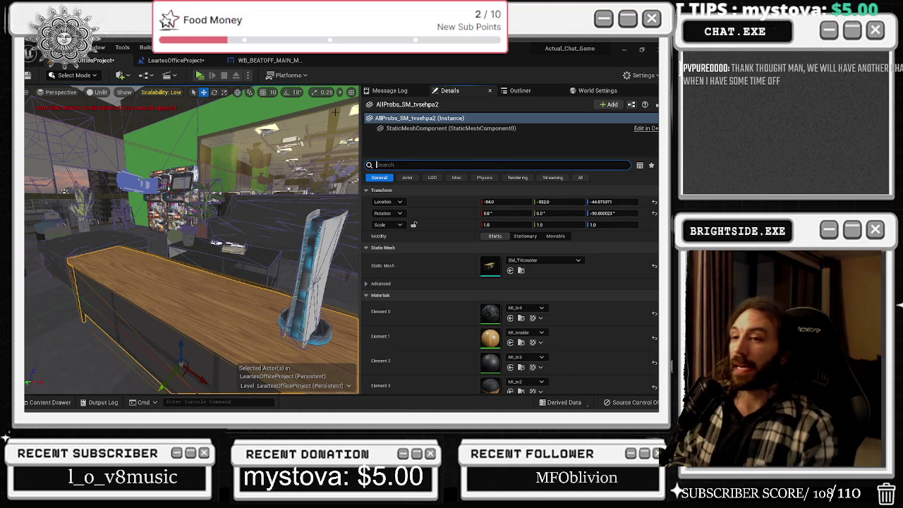
{"action": "left_click", "coordinate": [61, 406]}
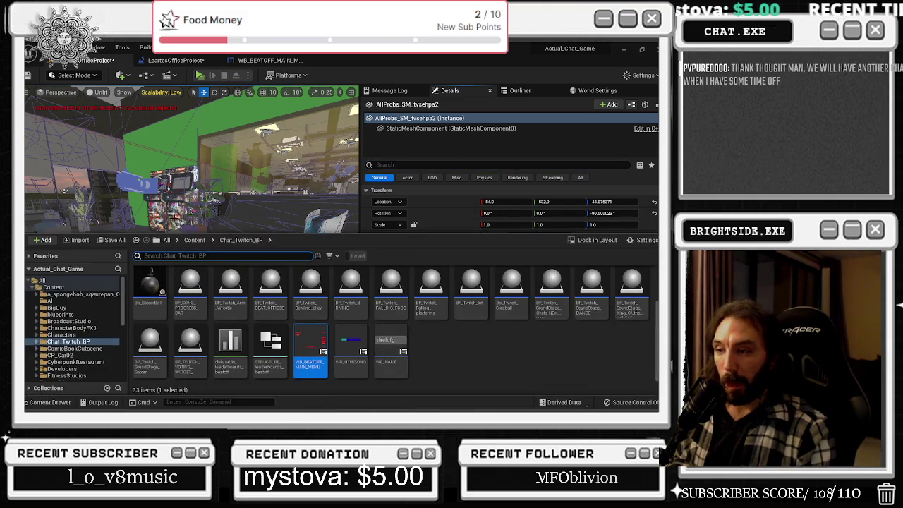
- In the level blueprint graph, inspect the widget's Return Value and the BEAT OFF WIDGET variable
{"action": "left_click", "coordinate": [268, 60]}
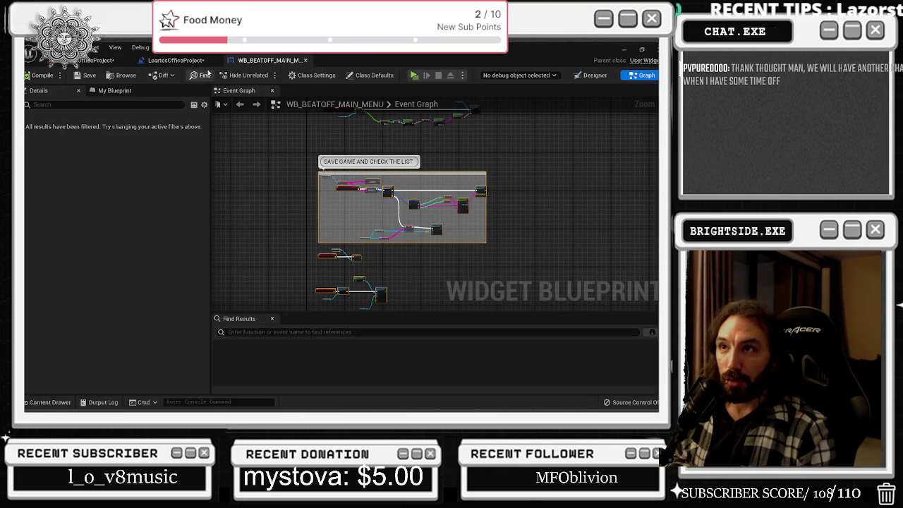
{"action": "left_click", "coordinate": [176, 59]}
{"action": "scroll", "coordinate": [339, 148], "scroll_direction": "up", "scroll_amount": 1}
{"action": "right_click", "coordinate": [333, 161]}
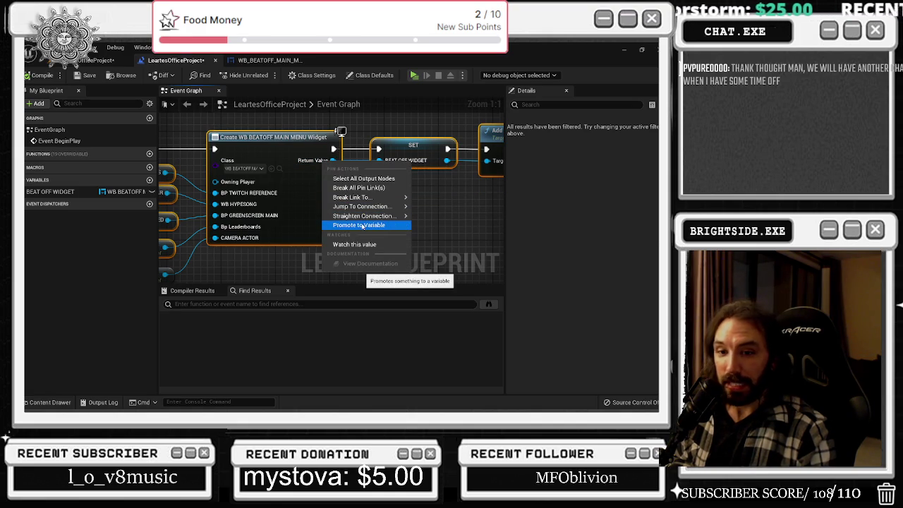
{"action": "left_click", "coordinate": [409, 157]}
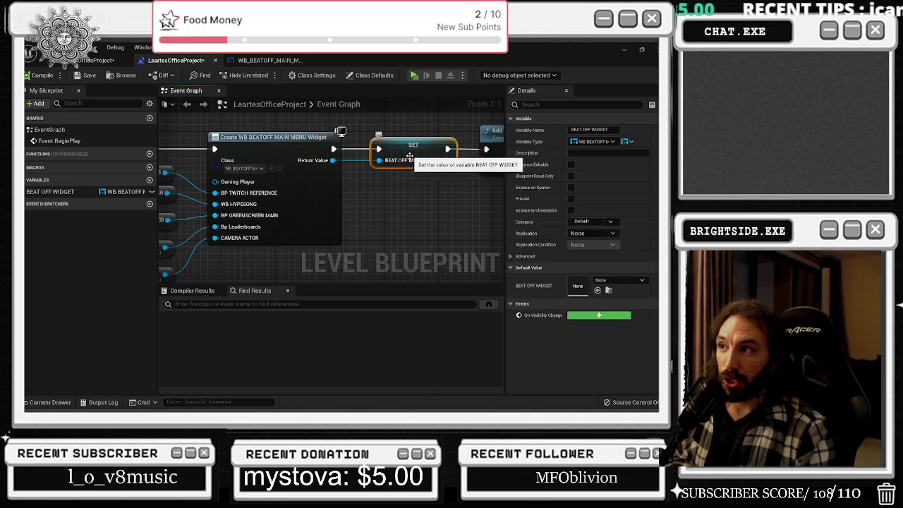
{"action": "mouse_move", "coordinate": [413, 184]}
{"action": "left_mouse_down"}
{"action": "mouse_move", "coordinate": [335, 203]}
{"action": "mouse_move", "coordinate": [337, 173]}
{"action": "left_mouse_up"}
{"action": "scroll", "coordinate": [296, 177], "scroll_direction": "down", "scroll_amount": 1}
- Select the widget-removal nodes, then drag a BEAT OFF WIDGET getter into the Add to Viewport area
{"action": "left_click_drag", "start_coordinate": [197, 155], "coordinate": [472, 208]}
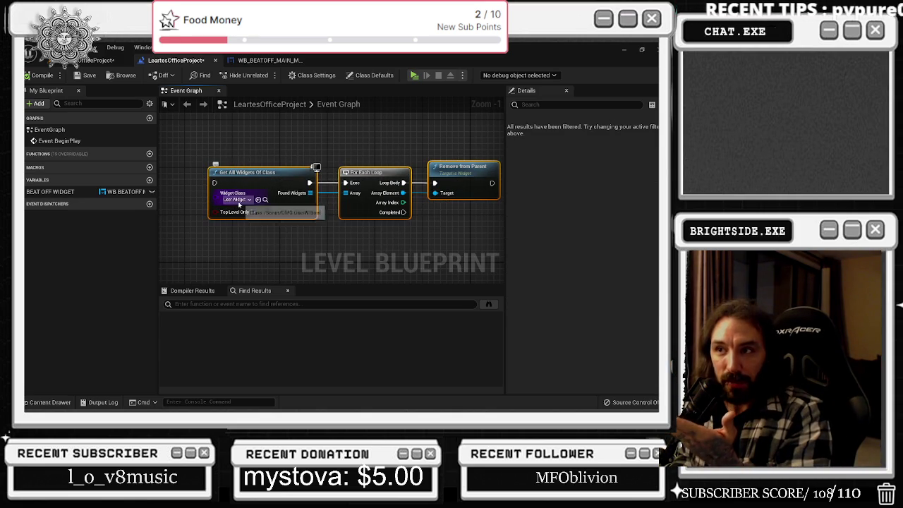
{"action": "mouse_move", "coordinate": [246, 204]}
{"action": "left_mouse_down"}
{"action": "mouse_move", "coordinate": [314, 194]}
{"action": "mouse_move", "coordinate": [320, 209]}
{"action": "left_mouse_up"}
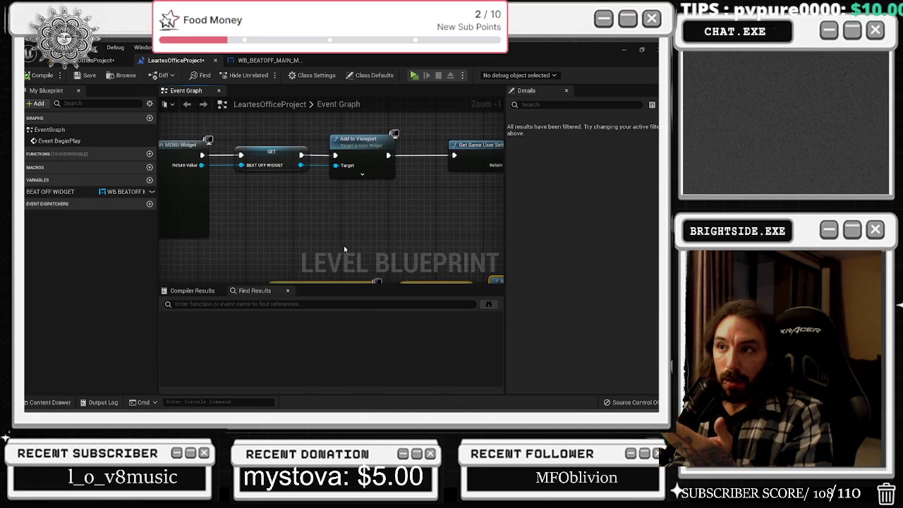
{"action": "mouse_move", "coordinate": [49, 192]}
{"action": "left_mouse_down"}
{"action": "mouse_move", "coordinate": [44, 198]}
{"action": "mouse_move", "coordinate": [254, 232]}
{"action": "left_mouse_up"}
{"action": "left_click_drag", "start_coordinate": [339, 241], "coordinate": [226, 210]}
- Add a Remove from Parent node fed by BEAT OFF WIDGET and reposition it
{"action": "type", "text": "REMOVE"}
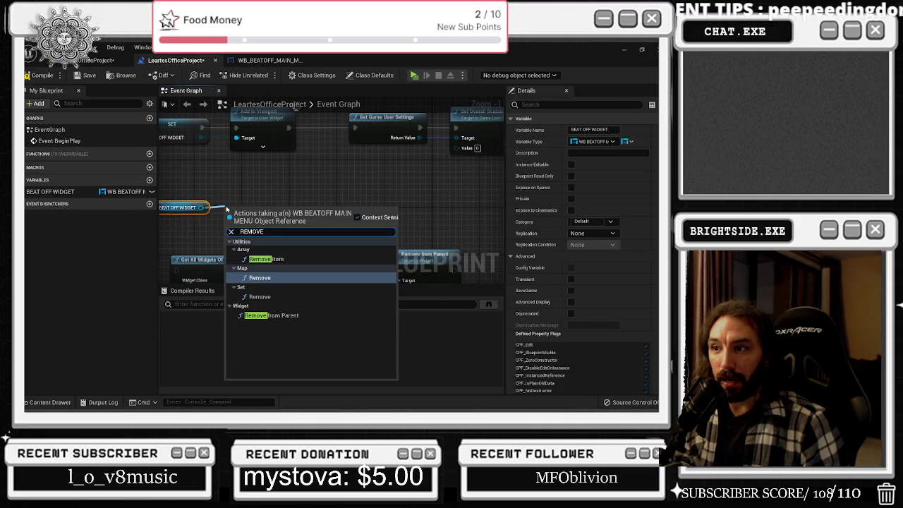
{"action": "key", "text": "Down"}
{"action": "key", "text": "Down"}
{"action": "key", "text": "Return"}
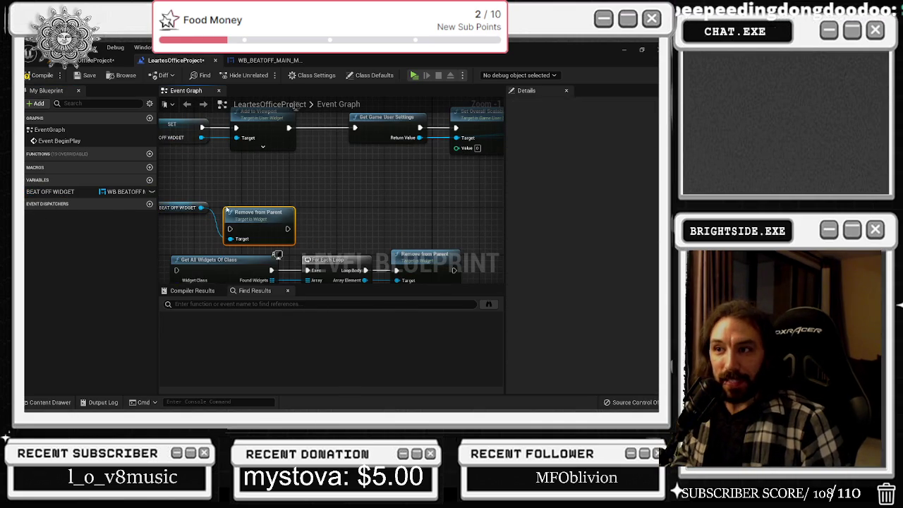
{"action": "left_click_drag", "start_coordinate": [289, 192], "coordinate": [282, 180]}
- Search the BEAT OFF WIDGET actions for a mining getter, then open the WB_BEATOFF_MAIN_MENU graph
{"action": "mouse_move", "coordinate": [201, 208]}
{"action": "left_mouse_down"}
{"action": "mouse_move", "coordinate": [328, 228]}
{"action": "mouse_move", "coordinate": [355, 226]}
{"action": "mouse_move", "coordinate": [366, 208]}
{"action": "left_mouse_up"}
{"action": "type", "text": "GET"}
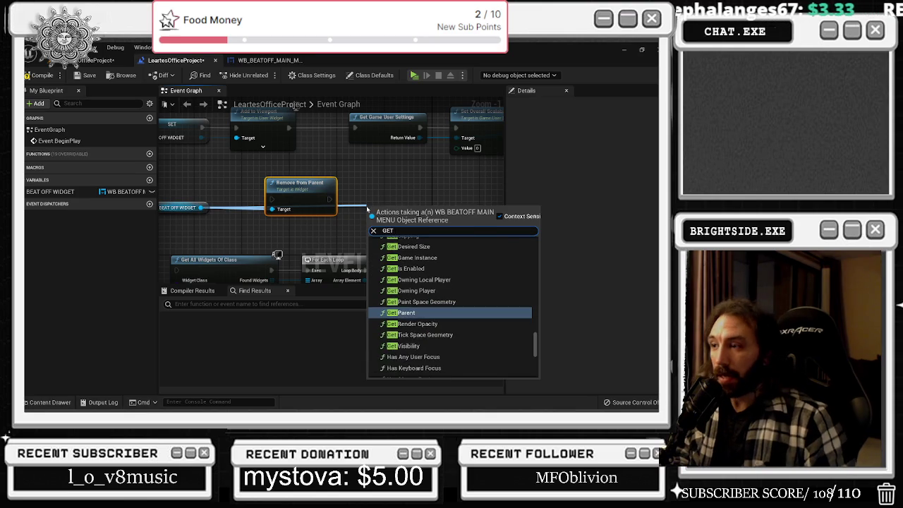
{"action": "type", "text": " MINIGN"}
{"action": "type", "text": "NG T"}
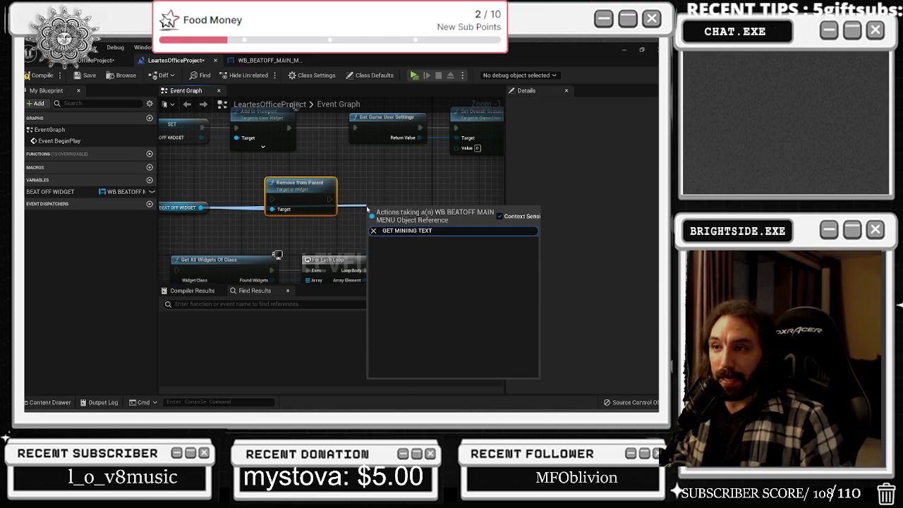
{"action": "left_click", "coordinate": [184, 208]}
{"action": "mouse_move", "coordinate": [201, 208]}
{"action": "left_mouse_down"}
{"action": "mouse_move", "coordinate": [289, 227]}
{"action": "mouse_move", "coordinate": [335, 224]}
{"action": "left_mouse_up"}
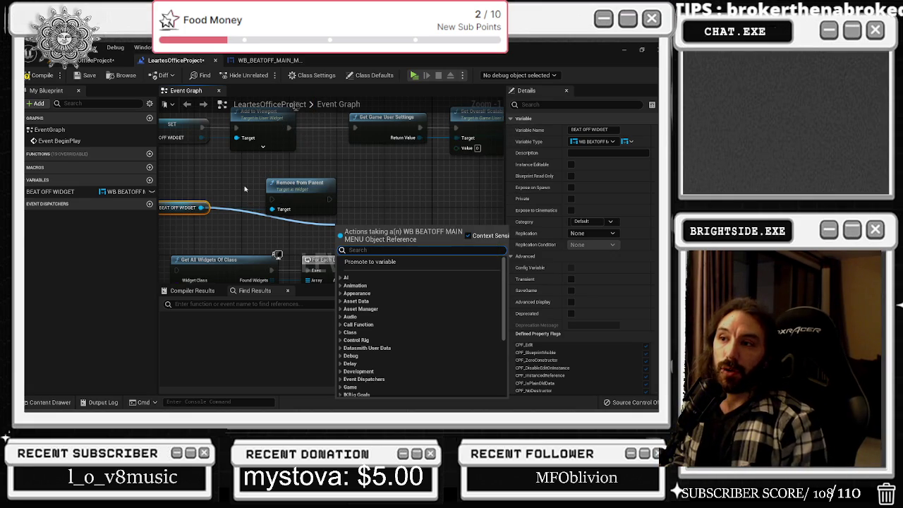
{"action": "left_click_drag", "start_coordinate": [247, 187], "coordinate": [347, 180]}
{"action": "left_click", "coordinate": [402, 197]}
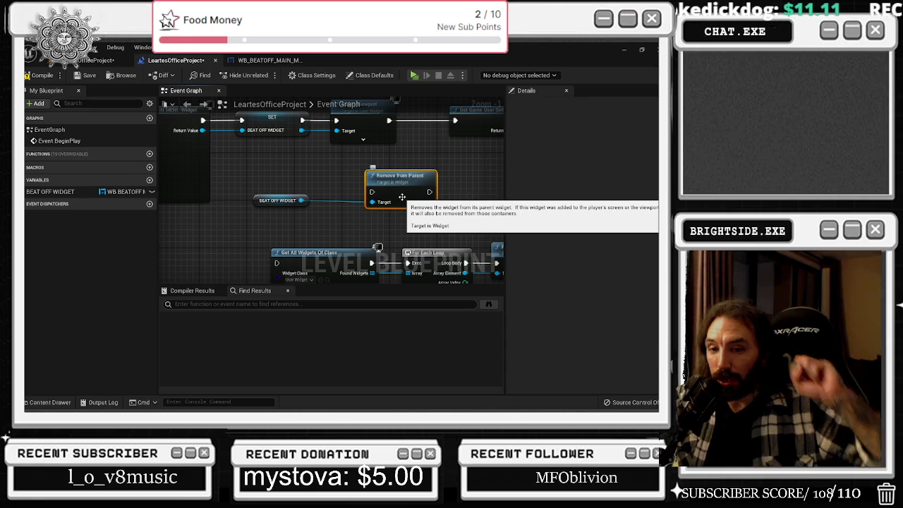
{"action": "left_click", "coordinate": [60, 192]}
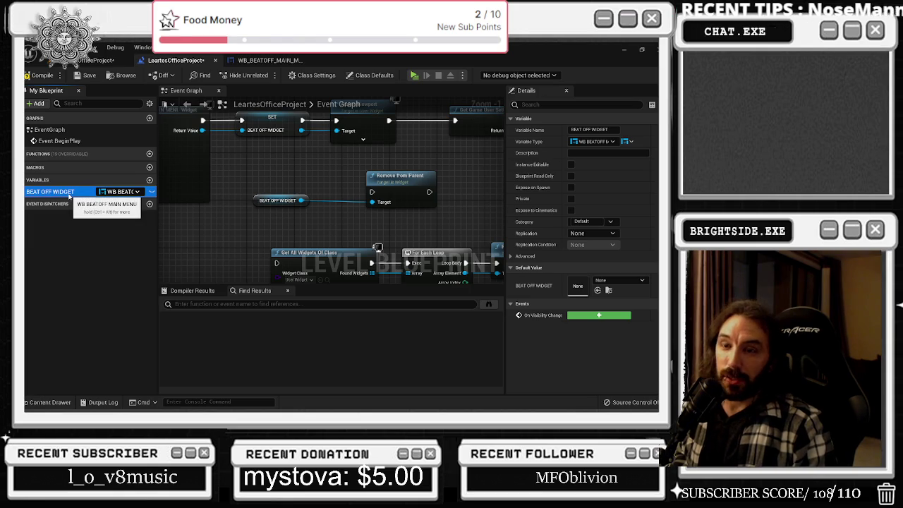
{"action": "left_click", "coordinate": [237, 63]}
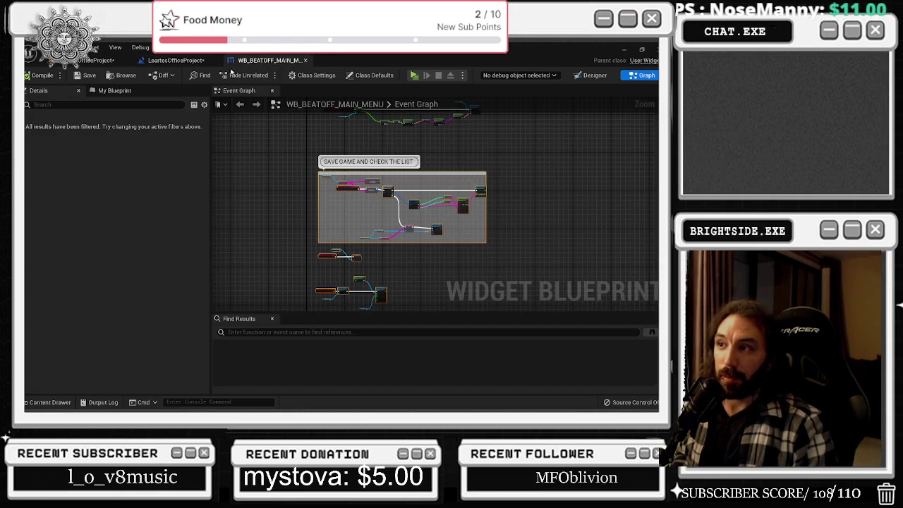
- Pan the widget graph to view its list-checking nodes
{"action": "scroll", "coordinate": [354, 200], "scroll_direction": "up", "scroll_amount": 5}
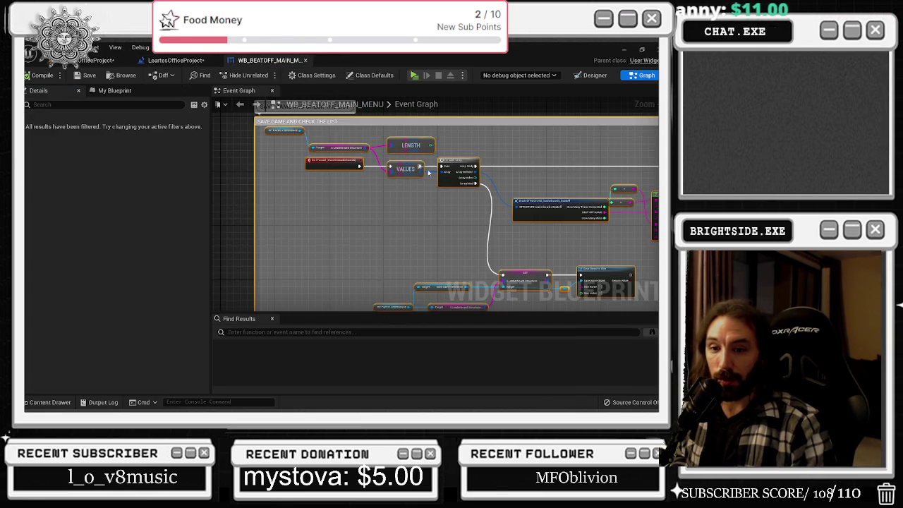
{"action": "left_click_drag", "start_coordinate": [446, 183], "coordinate": [224, 221]}
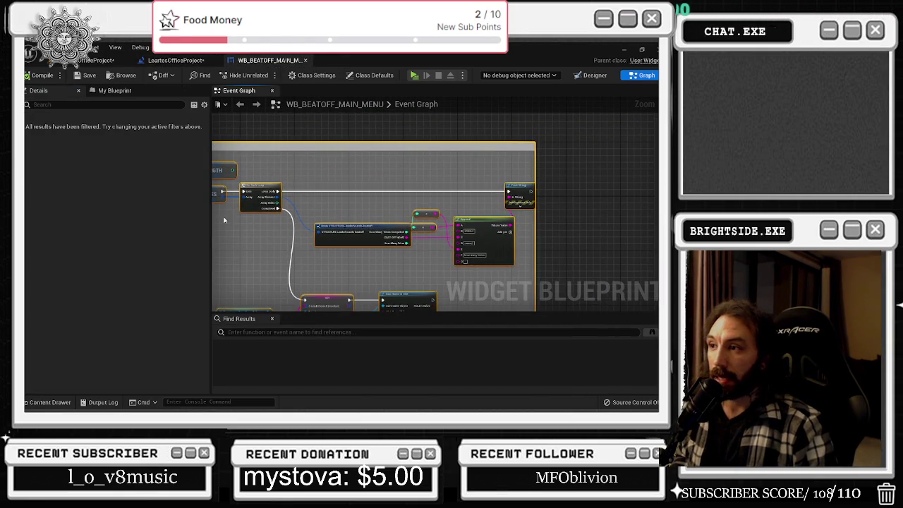
{"action": "scroll", "coordinate": [270, 199], "scroll_direction": "up", "scroll_amount": 1}
{"action": "scroll", "coordinate": [311, 228], "scroll_direction": "down", "scroll_amount": 1}
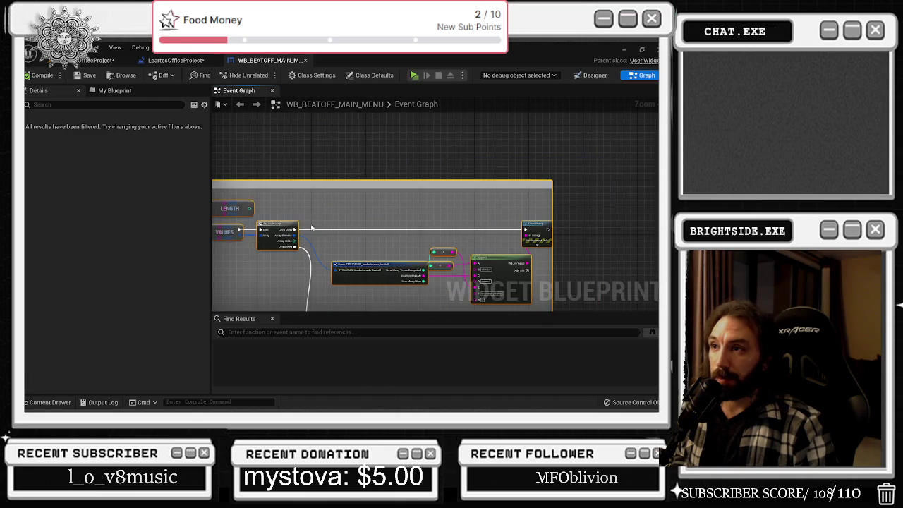
- Compile and save the level blueprint, return to the level editor, and play in a new window
{"action": "left_click", "coordinate": [176, 60]}
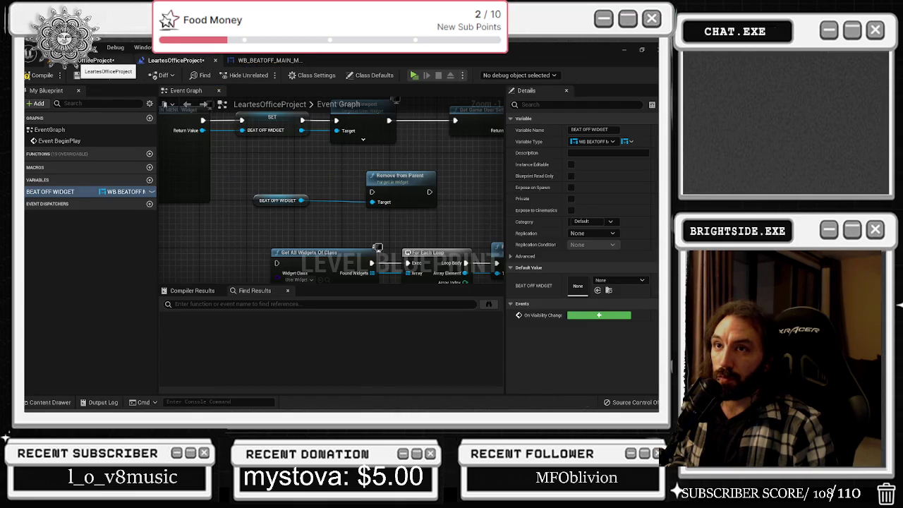
{"action": "left_click", "coordinate": [95, 60]}
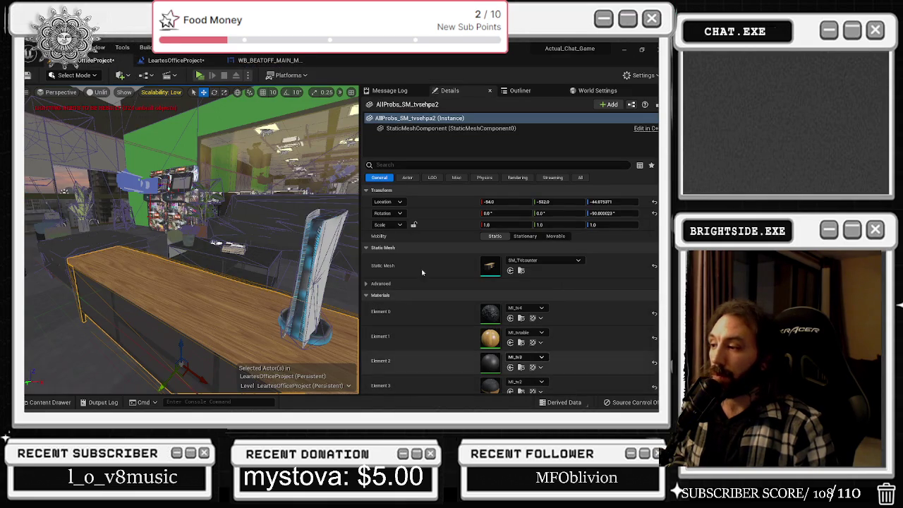
{"action": "left_click", "coordinate": [176, 60]}
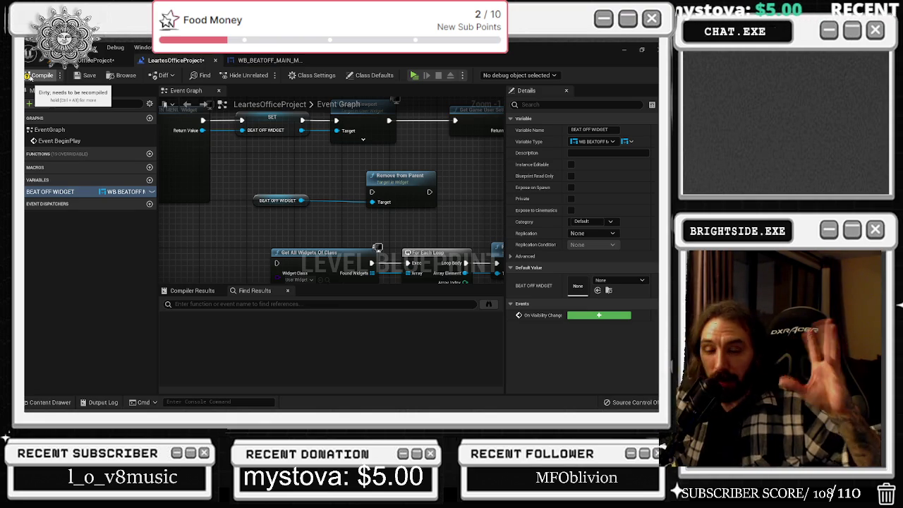
{"action": "left_click", "coordinate": [31, 76]}
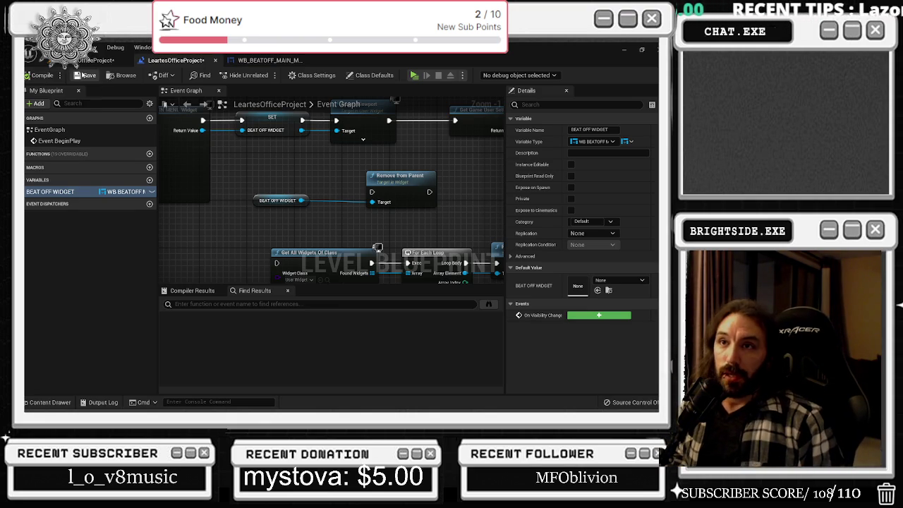
{"action": "left_click", "coordinate": [86, 75]}
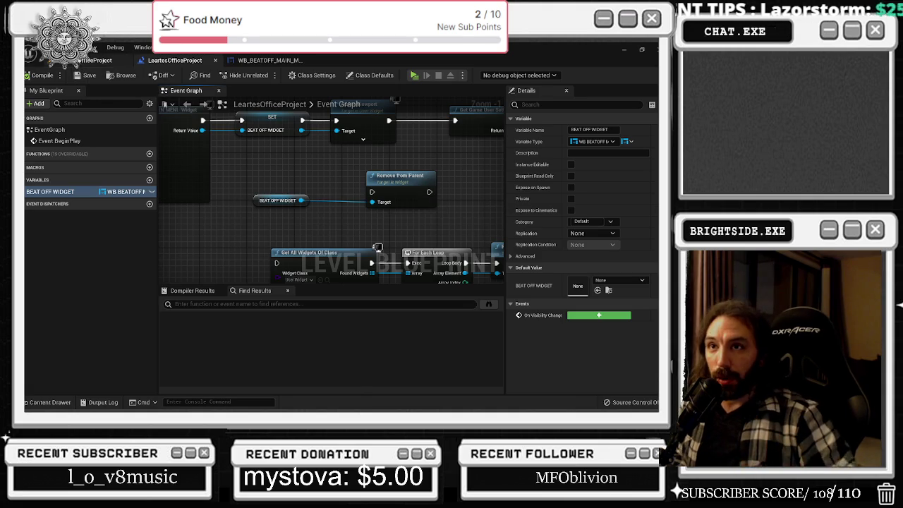
{"action": "left_click", "coordinate": [106, 59]}
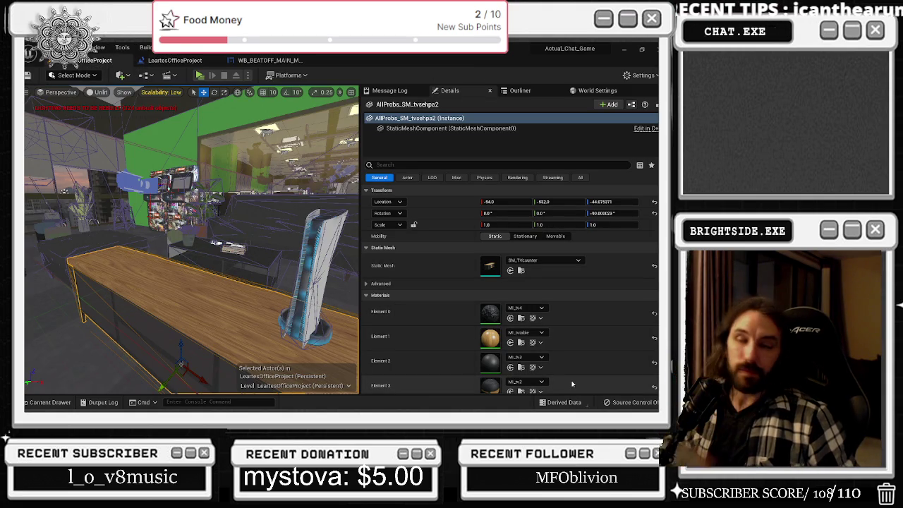
{"action": "left_click", "coordinate": [199, 76]}
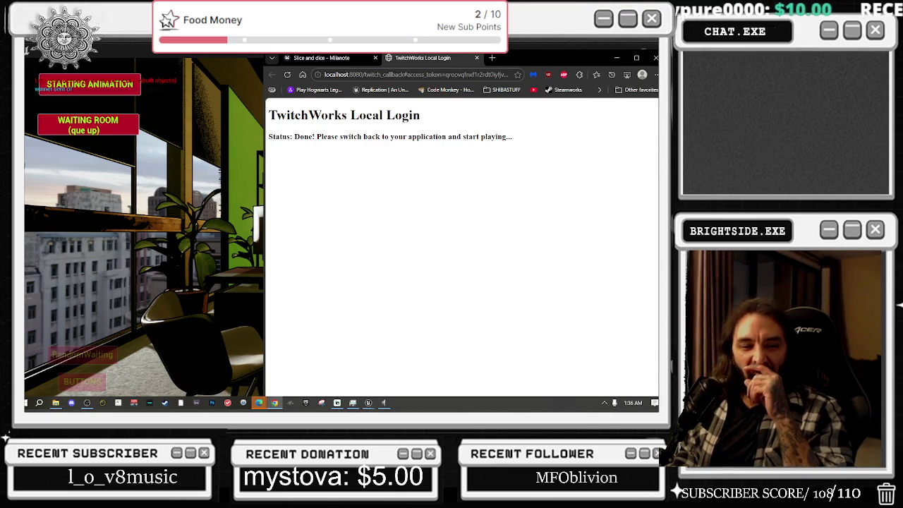
- Close the Twitch login browser with Close all, then show the Top 10 leaderboards in-game
{"action": "key", "text": "alt+F4"}
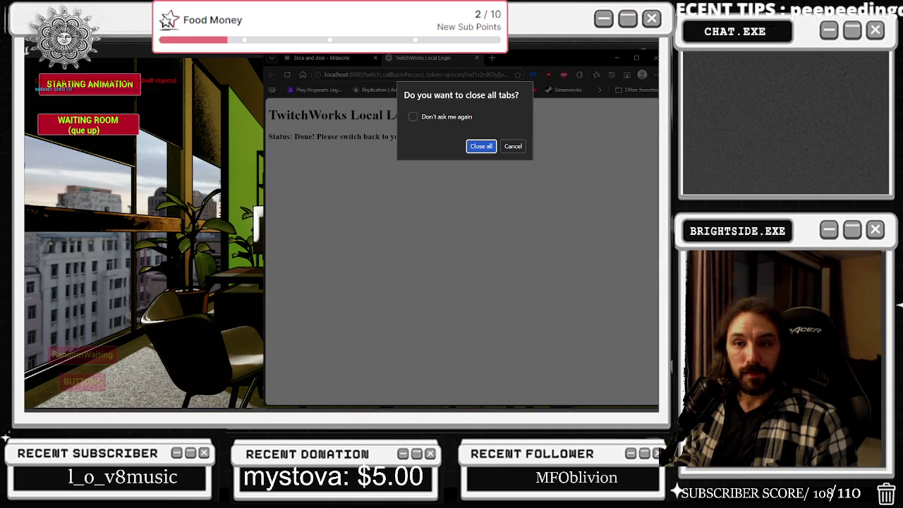
{"action": "left_click", "coordinate": [485, 147]}
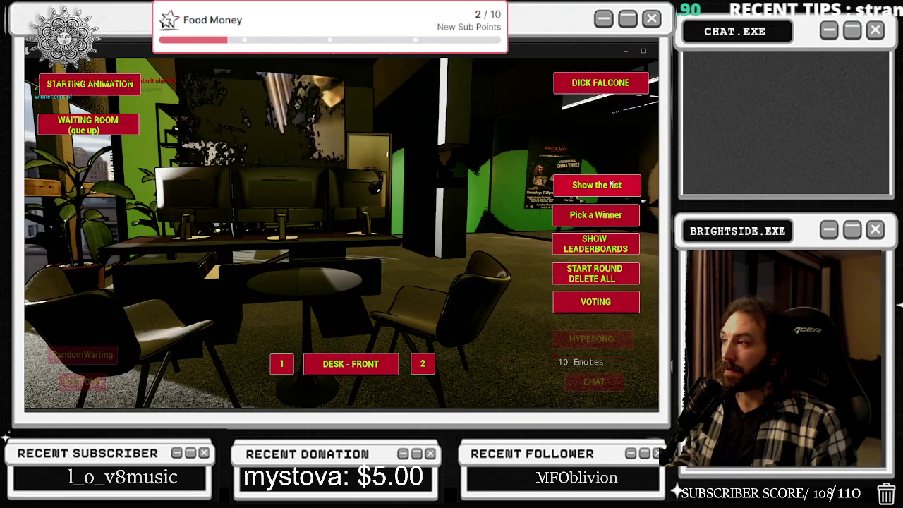
{"action": "left_click", "coordinate": [611, 183]}
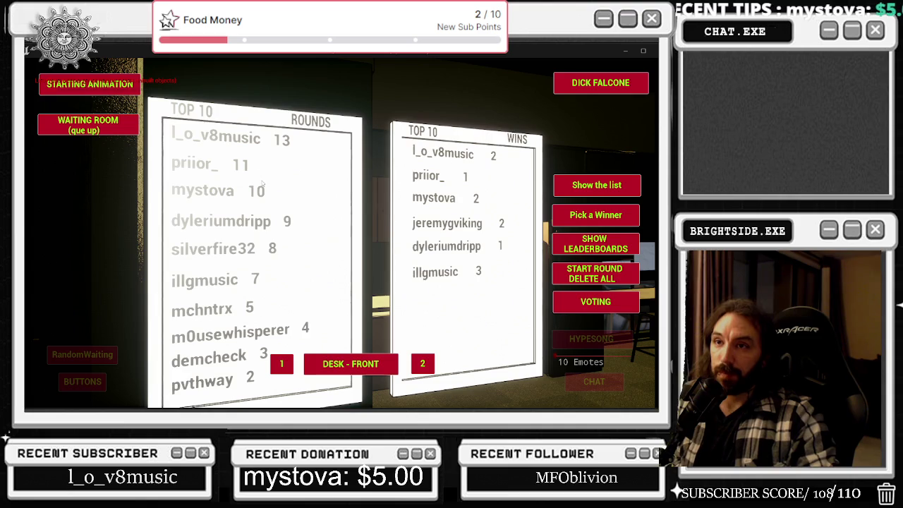
- Stop the test play with Esc and open the Blueprints toolbar menu
{"action": "key", "text": "Escape"}
{"action": "left_click", "coordinate": [144, 75]}
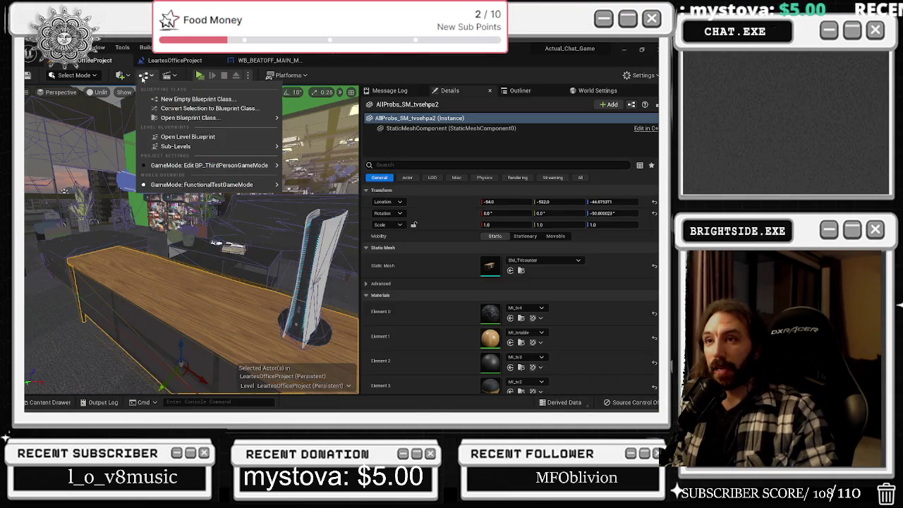
- Open the level blueprint, then select the leaderboard boards and edit bp_leaderboards with Ctrl+E
{"action": "left_click", "coordinate": [163, 138]}
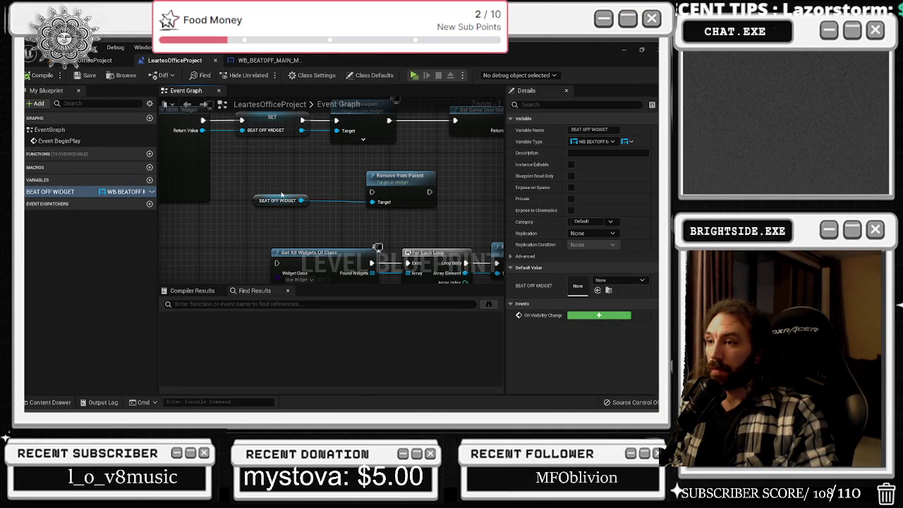
{"action": "left_click", "coordinate": [264, 61]}
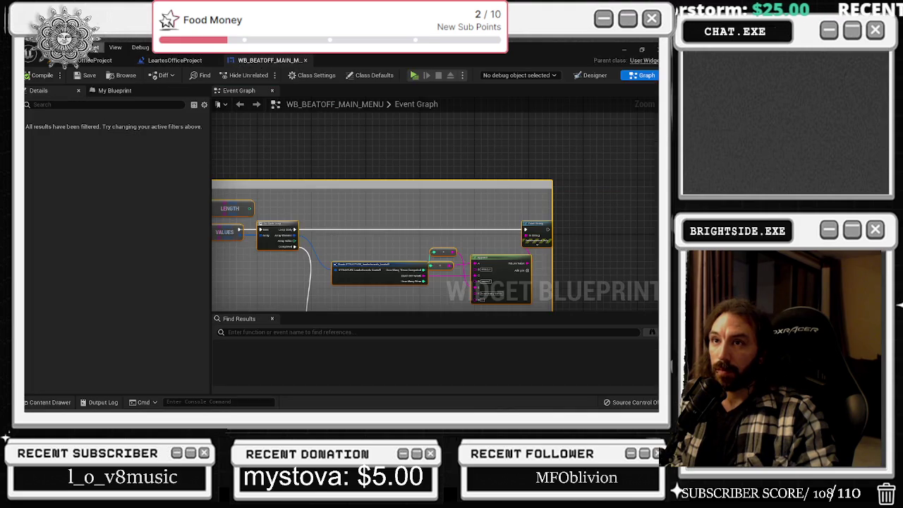
{"action": "left_click", "coordinate": [95, 60]}
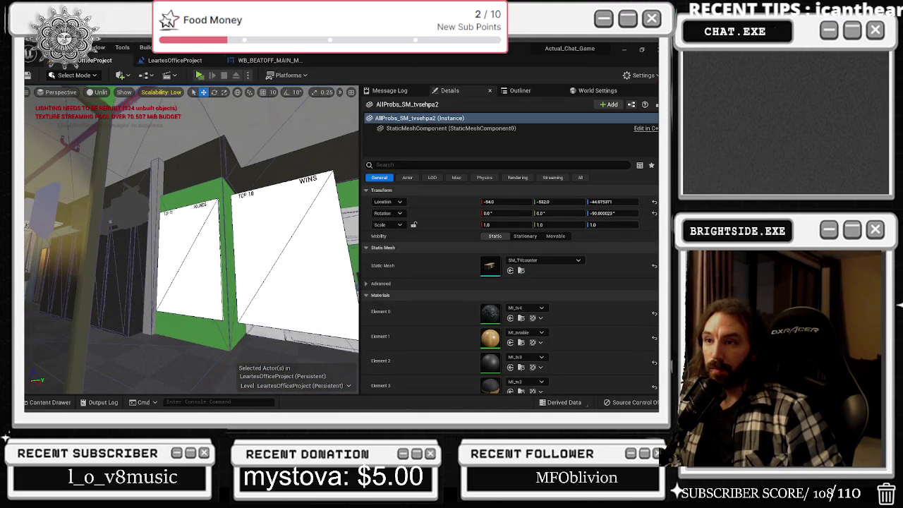
{"action": "left_click", "coordinate": [198, 226]}
{"action": "key", "text": "ctrl+e"}
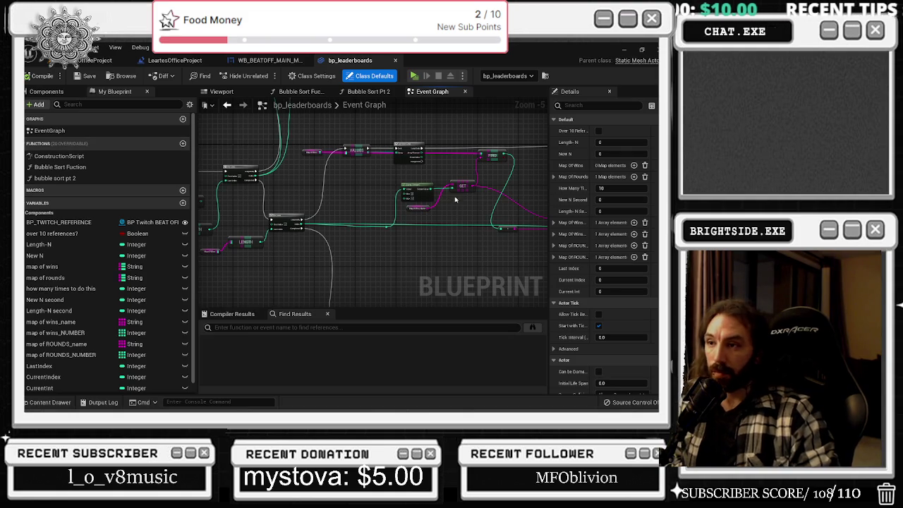
- Nudge the Delay node slightly right and open the Bubble Sort Pt 2 function graph
{"action": "scroll", "coordinate": [411, 185], "scroll_direction": "up", "scroll_amount": 2}
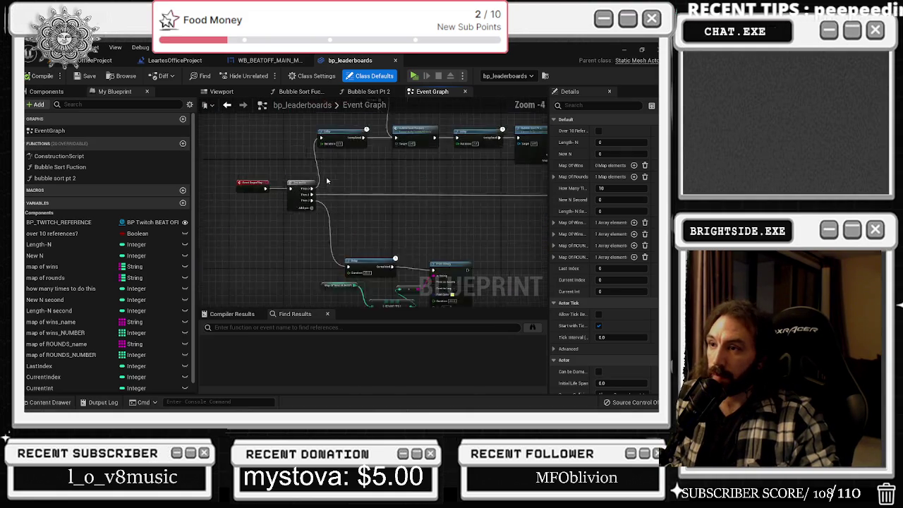
{"action": "left_click_drag", "start_coordinate": [326, 181], "coordinate": [277, 272]}
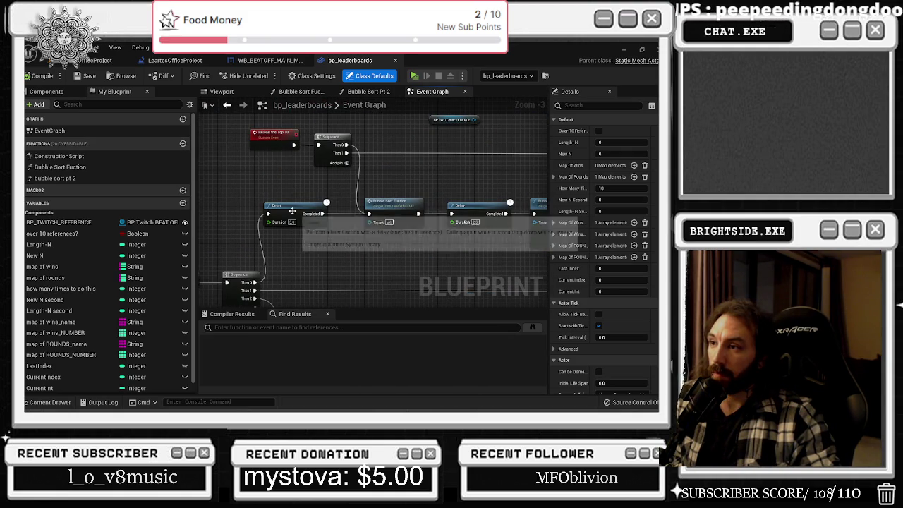
{"action": "left_click_drag", "start_coordinate": [292, 213], "coordinate": [301, 213]}
{"action": "left_click", "coordinate": [323, 268]}
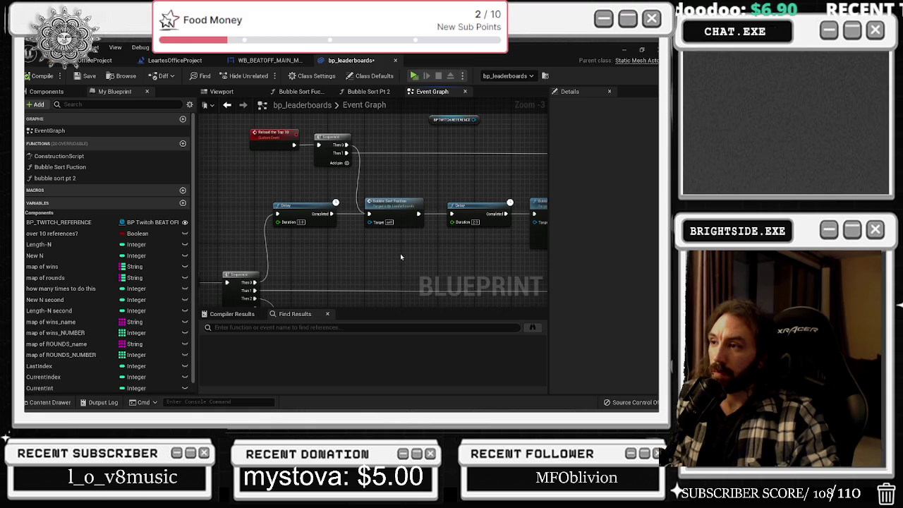
{"action": "left_click_drag", "start_coordinate": [400, 253], "coordinate": [227, 262]}
{"action": "scroll", "coordinate": [346, 240], "scroll_direction": "down", "scroll_amount": 2}
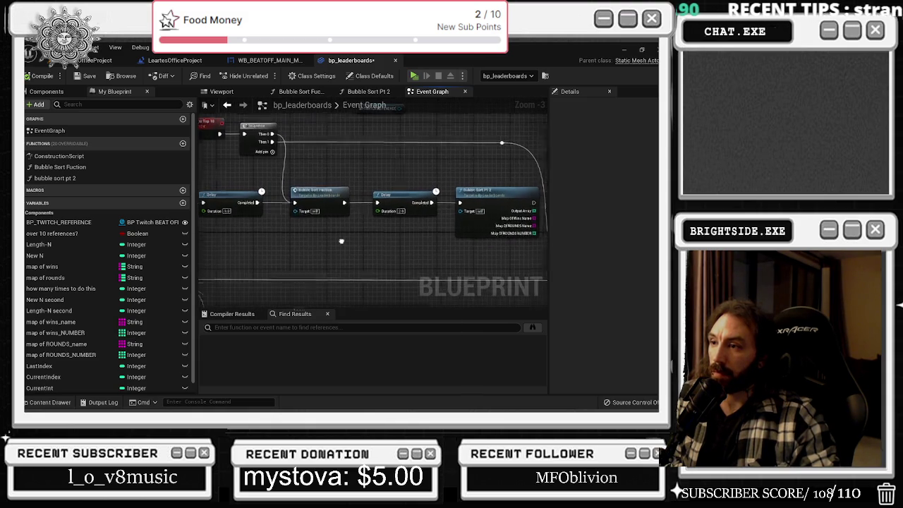
{"action": "scroll", "coordinate": [393, 241], "scroll_direction": "up", "scroll_amount": 2}
{"action": "left_click", "coordinate": [397, 237]}
{"action": "double_click", "coordinate": [397, 237]}
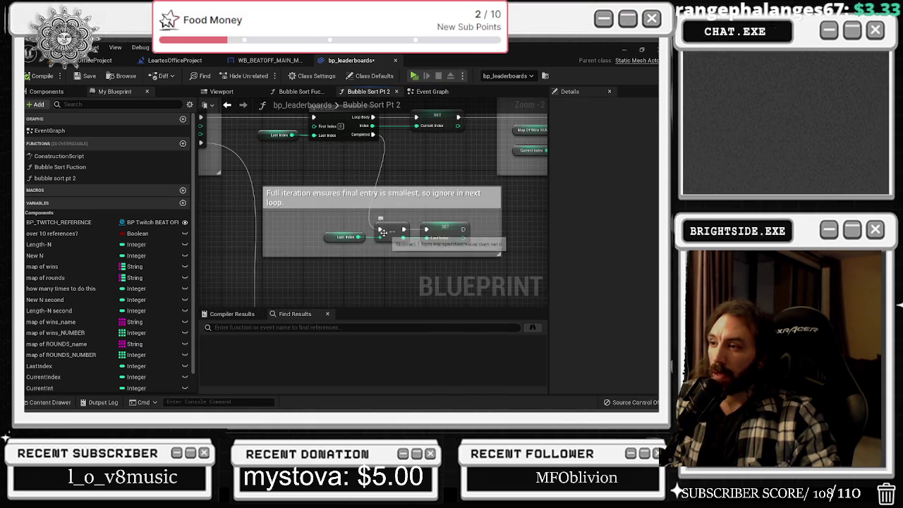
- Review the loop index, swap comparison and For Loop / Second Loop sections, then go back to the Event Graph
{"action": "scroll", "coordinate": [437, 266], "scroll_direction": "down", "scroll_amount": 3}
{"action": "scroll", "coordinate": [328, 222], "scroll_direction": "up", "scroll_amount": 4}
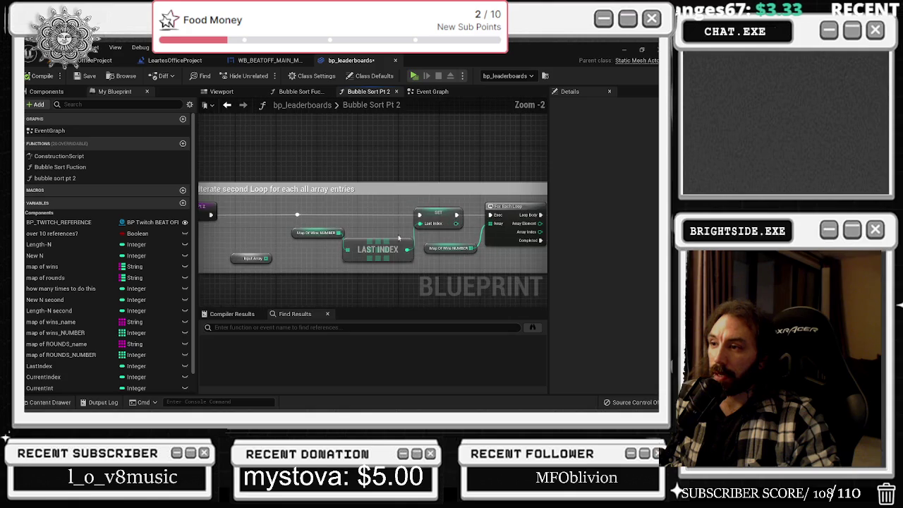
{"action": "left_click_drag", "start_coordinate": [398, 226], "coordinate": [749, 211]}
{"action": "mouse_move", "coordinate": [459, 148]}
{"action": "left_mouse_down"}
{"action": "mouse_move", "coordinate": [198, 149]}
{"action": "mouse_move", "coordinate": [199, 167]}
{"action": "left_mouse_up"}
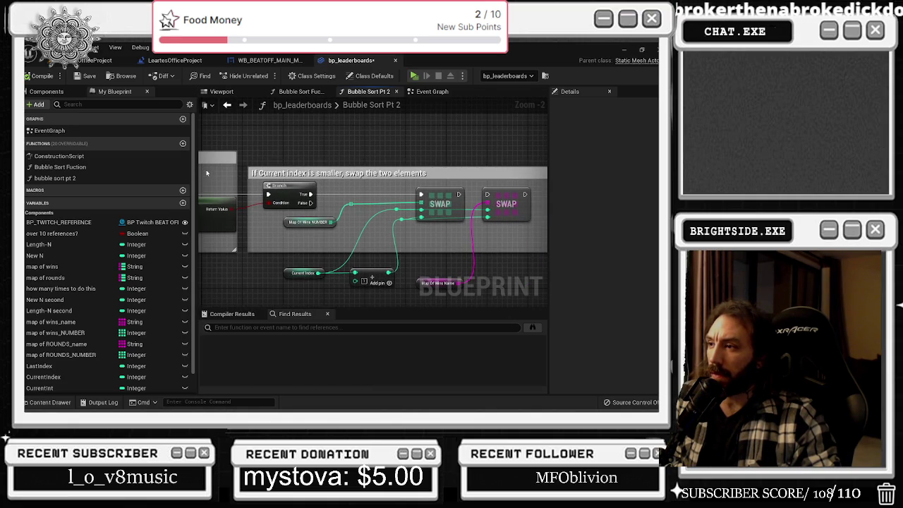
{"action": "scroll", "coordinate": [295, 164], "scroll_direction": "down", "scroll_amount": 1}
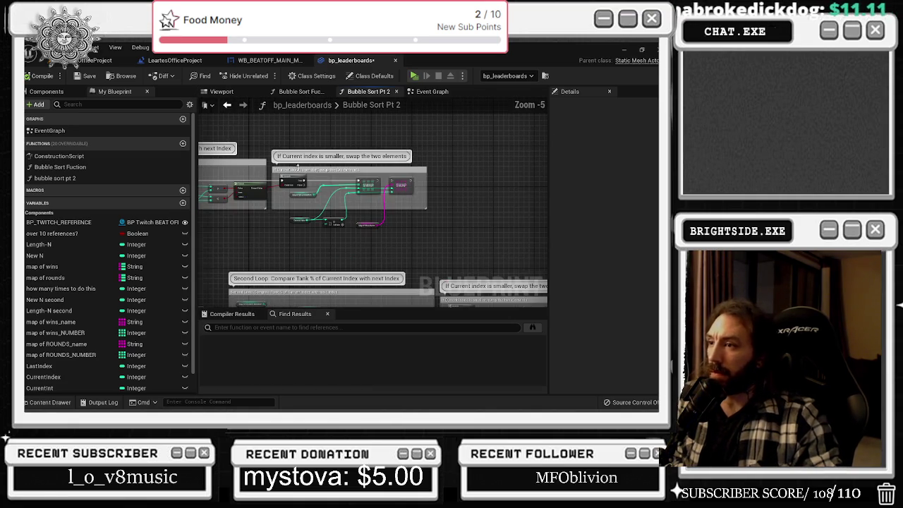
{"action": "scroll", "coordinate": [246, 204], "scroll_direction": "down", "scroll_amount": 2}
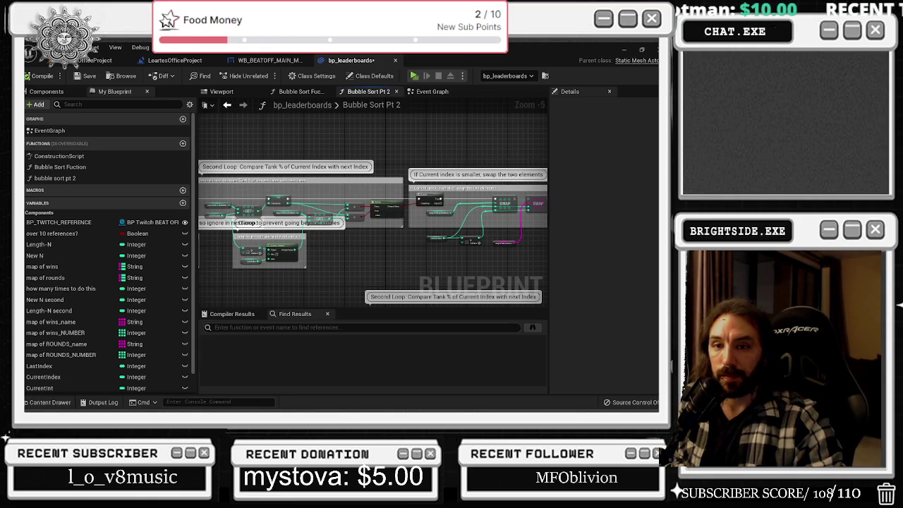
{"action": "scroll", "coordinate": [316, 179], "scroll_direction": "up", "scroll_amount": 2}
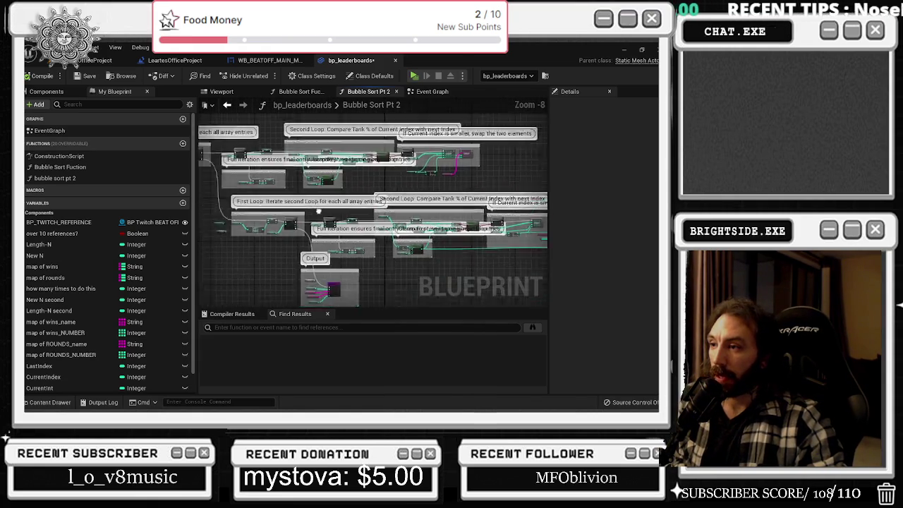
{"action": "left_click_drag", "start_coordinate": [310, 191], "coordinate": [104, 199]}
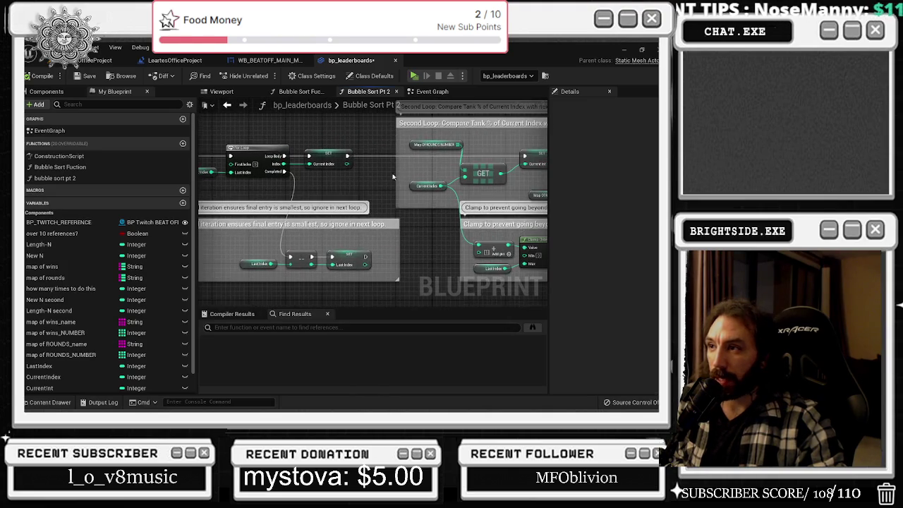
{"action": "left_click", "coordinate": [432, 91]}
{"action": "scroll", "coordinate": [364, 177], "scroll_direction": "down", "scroll_amount": 1}
{"action": "scroll", "coordinate": [364, 176], "scroll_direction": "down", "scroll_amount": 4}
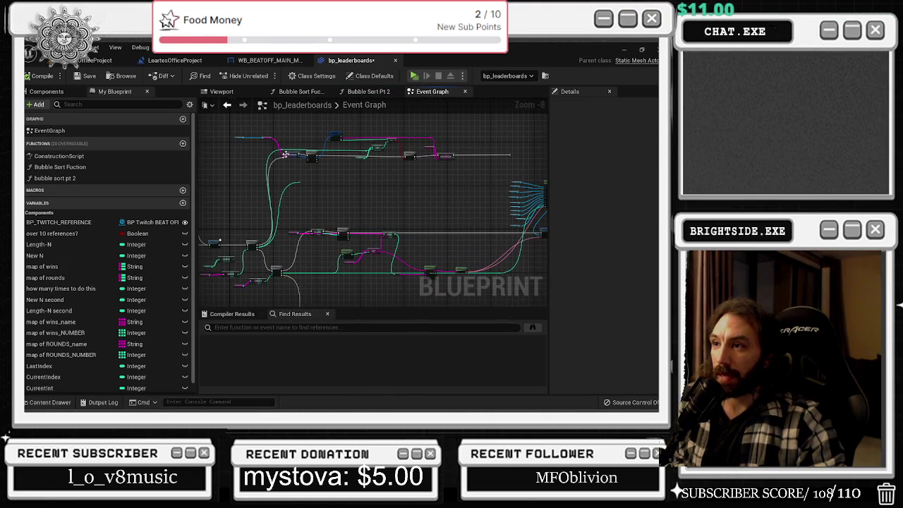
- Trace the Break STRUCTURE, == and Branch nodes, then delete the stray reroute point beside AddUnique
{"action": "scroll", "coordinate": [303, 175], "scroll_direction": "up", "scroll_amount": 5}
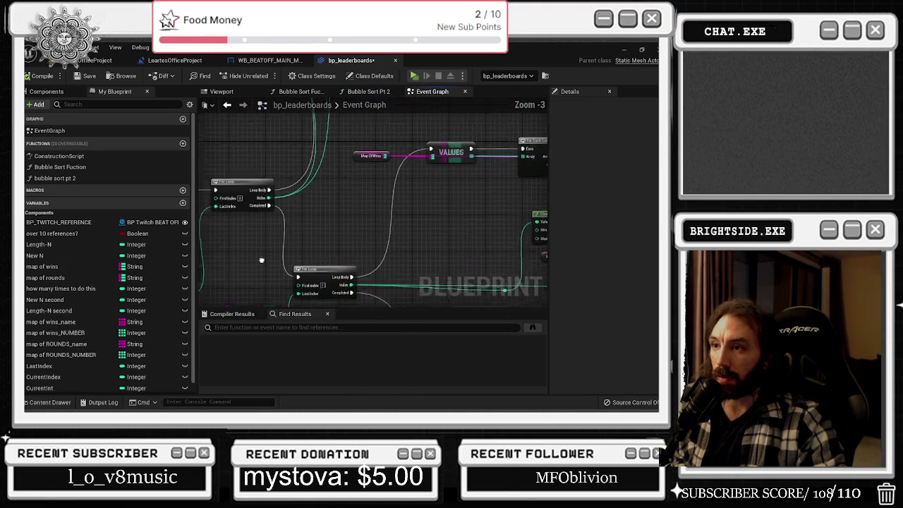
{"action": "left_click", "coordinate": [310, 248]}
{"action": "scroll", "coordinate": [358, 192], "scroll_direction": "down", "scroll_amount": 4}
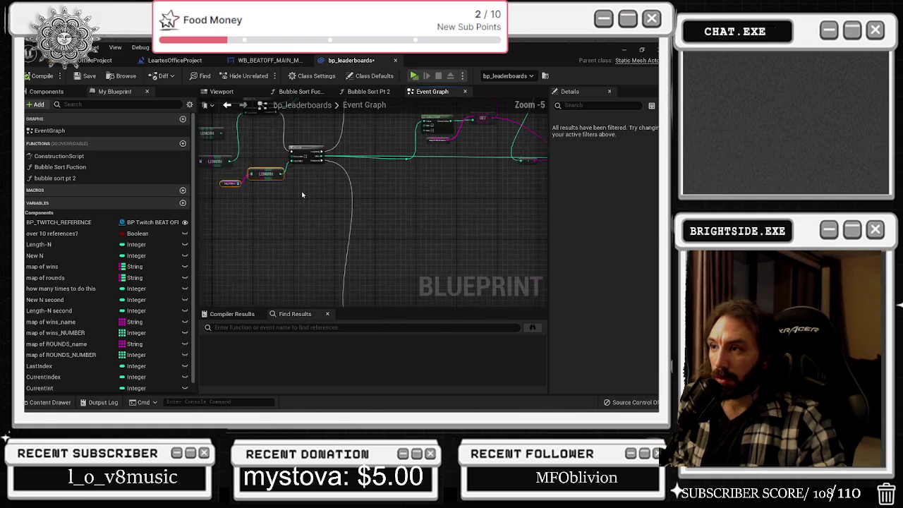
{"action": "scroll", "coordinate": [358, 191], "scroll_direction": "up", "scroll_amount": 4}
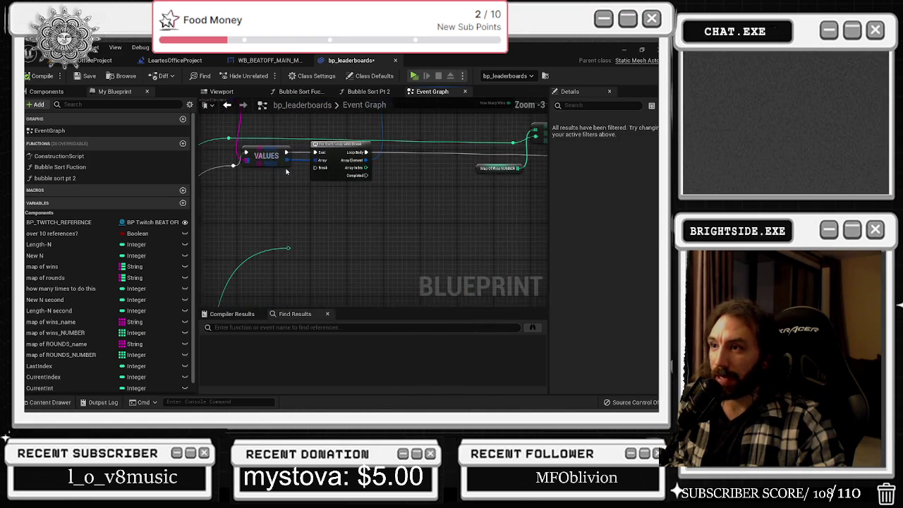
{"action": "mouse_move", "coordinate": [294, 177]}
{"action": "left_mouse_down"}
{"action": "mouse_move", "coordinate": [414, 249]}
{"action": "mouse_move", "coordinate": [303, 231]}
{"action": "mouse_move", "coordinate": [160, 264]}
{"action": "left_mouse_up"}
{"action": "mouse_move", "coordinate": [373, 233]}
{"action": "left_mouse_down"}
{"action": "mouse_move", "coordinate": [334, 236]}
{"action": "mouse_move", "coordinate": [361, 266]}
{"action": "left_mouse_up"}
{"action": "left_click_drag", "start_coordinate": [291, 151], "coordinate": [451, 206]}
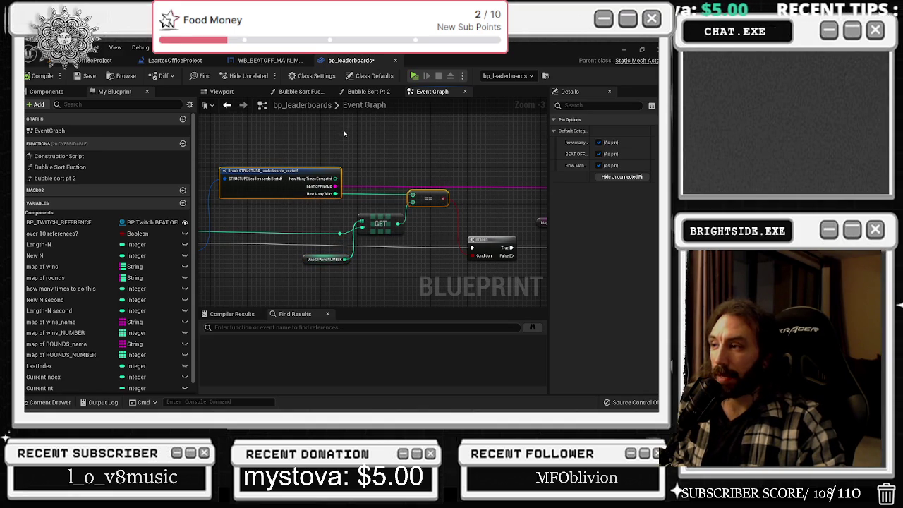
{"action": "mouse_move", "coordinate": [397, 136]}
{"action": "left_mouse_down"}
{"action": "mouse_move", "coordinate": [520, 102]}
{"action": "mouse_move", "coordinate": [460, 125]}
{"action": "mouse_move", "coordinate": [362, 193]}
{"action": "mouse_move", "coordinate": [334, 199]}
{"action": "left_mouse_up"}
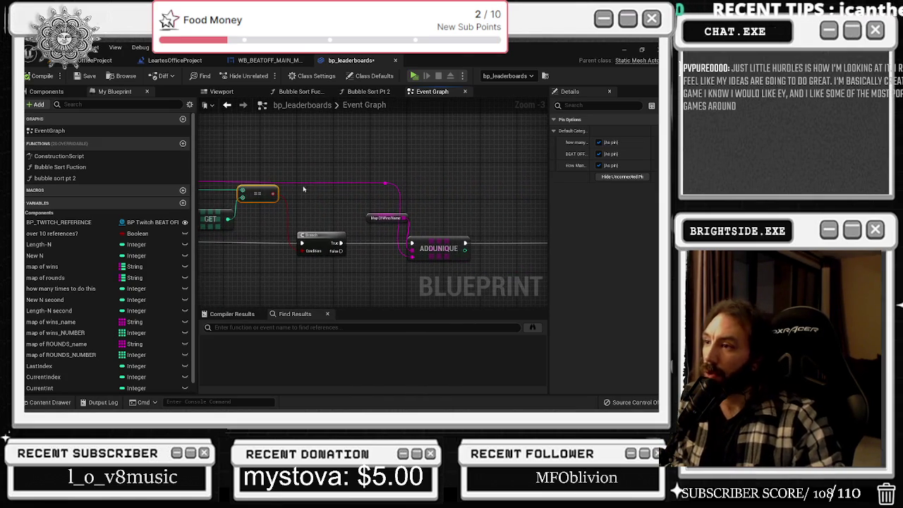
{"action": "mouse_move", "coordinate": [415, 203]}
{"action": "left_mouse_down"}
{"action": "mouse_move", "coordinate": [319, 185]}
{"action": "mouse_move", "coordinate": [198, 215]}
{"action": "left_mouse_up"}
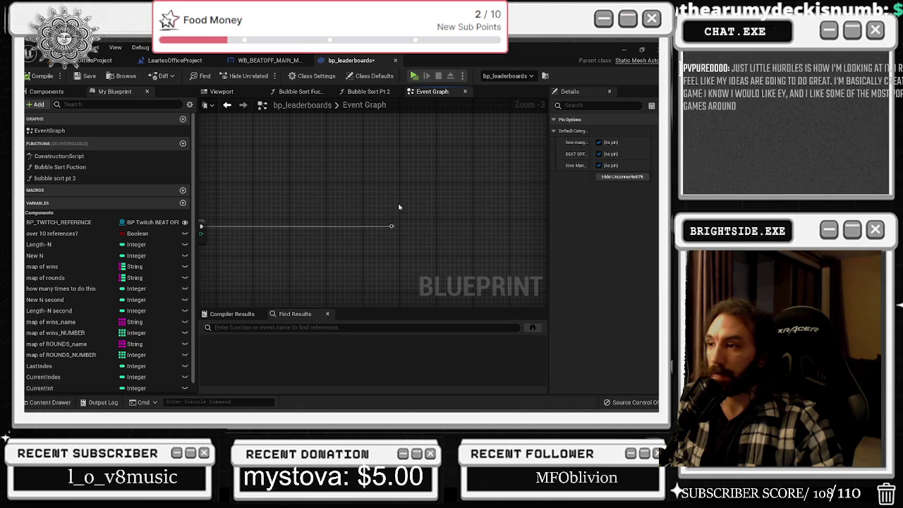
{"action": "left_click", "coordinate": [392, 226]}
{"action": "key", "text": "Delete"}
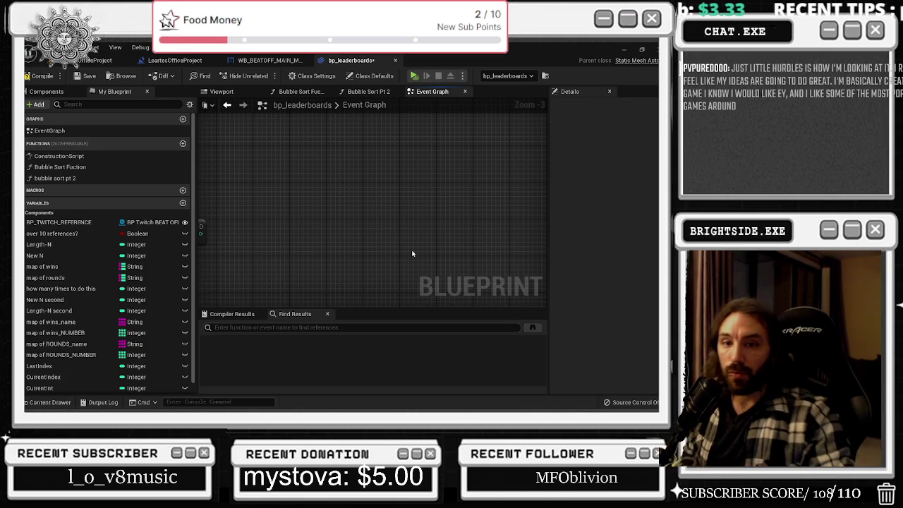
{"action": "left_click_drag", "start_coordinate": [403, 251], "coordinate": [473, 299]}
- Nudge the large connected node cluster up and to the left
{"action": "scroll", "coordinate": [313, 252], "scroll_direction": "down", "scroll_amount": 4}
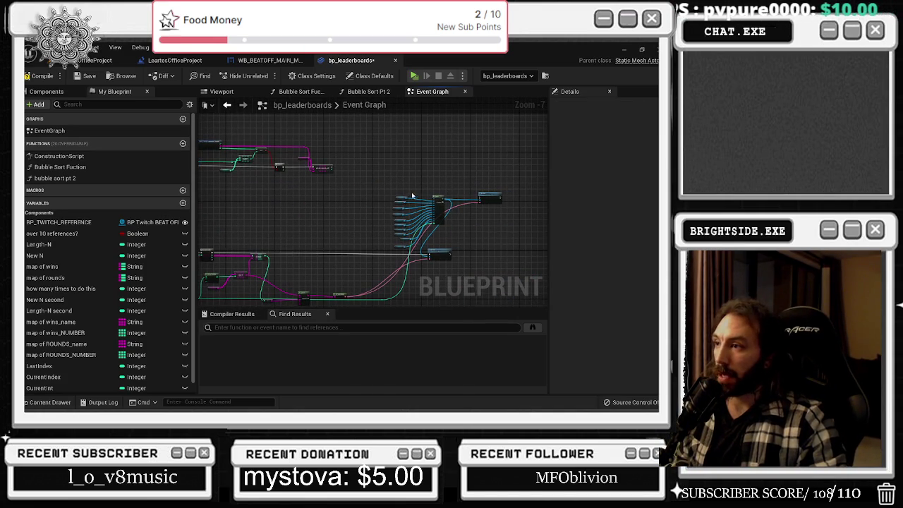
{"action": "left_click_drag", "start_coordinate": [372, 176], "coordinate": [513, 249]}
{"action": "mouse_move", "coordinate": [438, 201]}
{"action": "left_mouse_down"}
{"action": "mouse_move", "coordinate": [432, 188]}
{"action": "mouse_move", "coordinate": [494, 193]}
{"action": "mouse_move", "coordinate": [497, 239]}
{"action": "mouse_move", "coordinate": [479, 255]}
{"action": "mouse_move", "coordinate": [485, 292]}
{"action": "left_mouse_up"}
{"action": "left_click", "coordinate": [473, 164]}
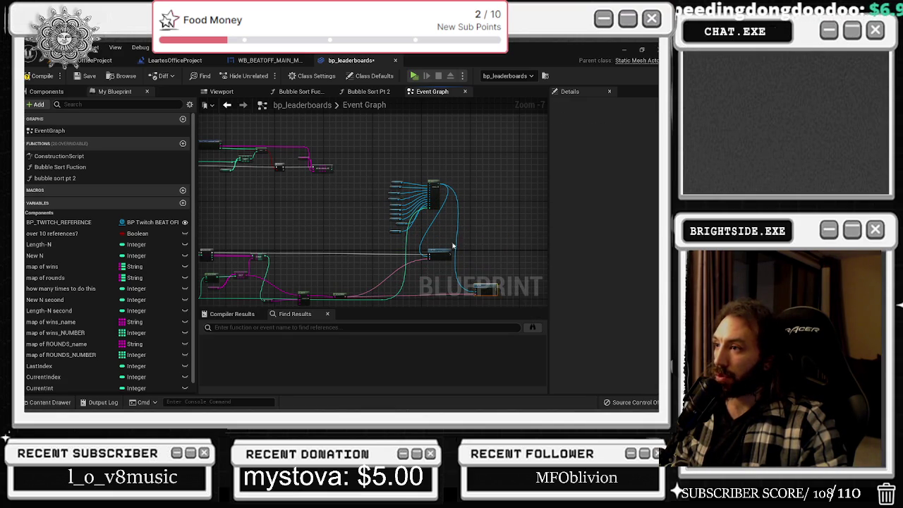
{"action": "left_click_drag", "start_coordinate": [465, 262], "coordinate": [525, 246]}
{"action": "left_click", "coordinate": [497, 166]}
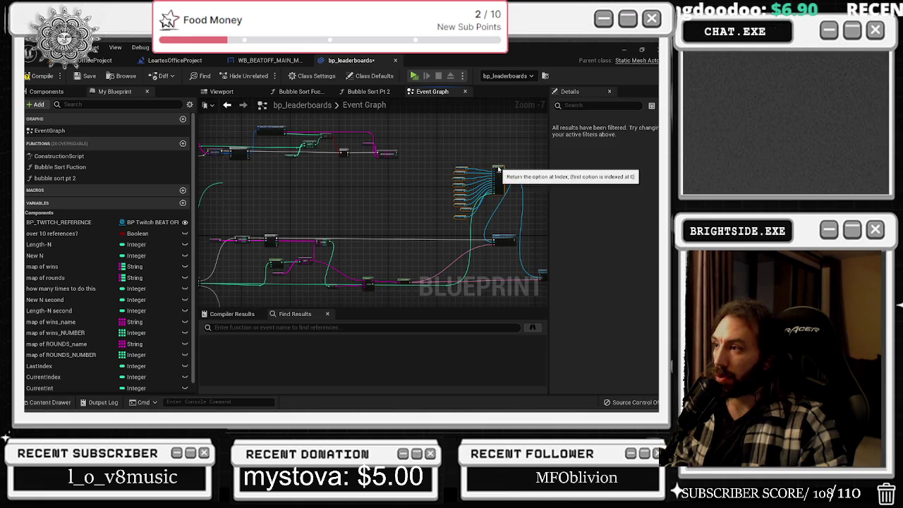
{"action": "mouse_move", "coordinate": [497, 167]}
{"action": "left_mouse_down"}
{"action": "mouse_move", "coordinate": [461, 191]}
{"action": "mouse_move", "coordinate": [464, 255]}
{"action": "left_mouse_up"}
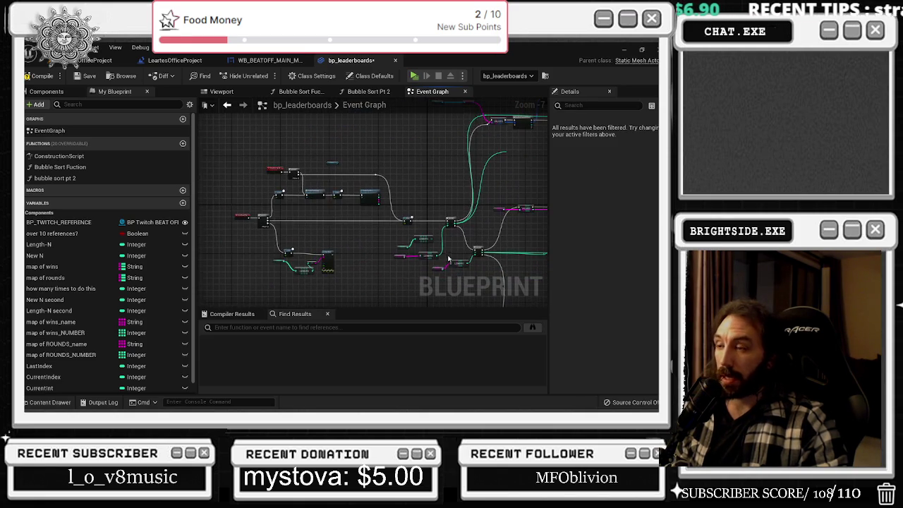
{"action": "scroll", "coordinate": [465, 247], "scroll_direction": "up", "scroll_amount": 5}
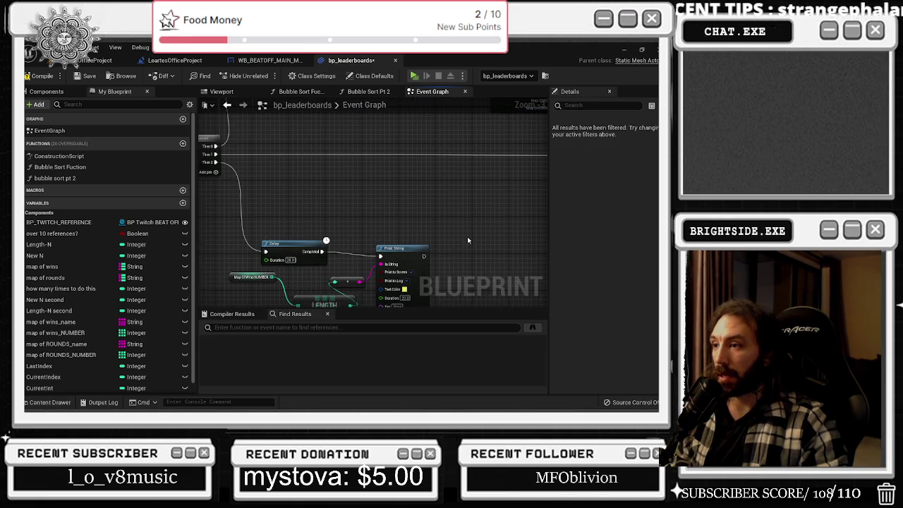
- Move Print String slightly up-right and shift the Map Of Wins Number, + and LENGTH nodes left
{"action": "left_click_drag", "start_coordinate": [413, 253], "coordinate": [433, 243]}
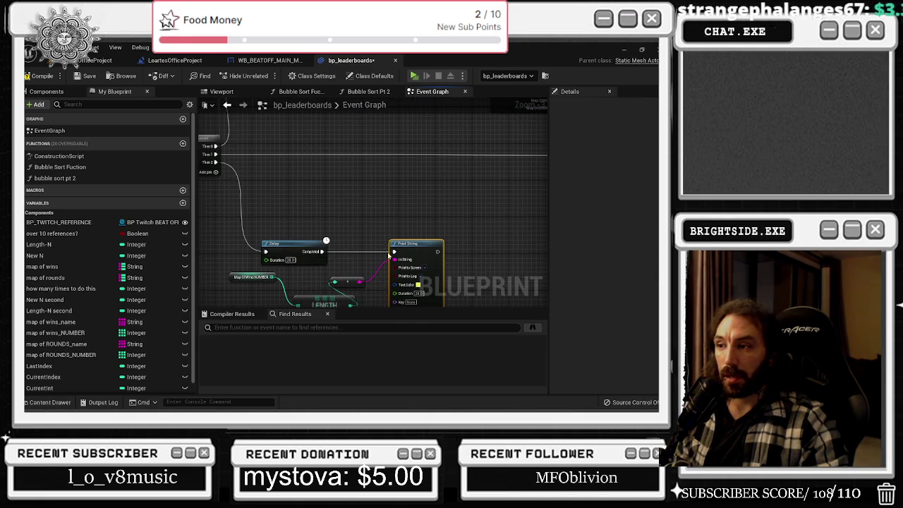
{"action": "left_click_drag", "start_coordinate": [254, 279], "coordinate": [402, 304]}
{"action": "left_click_drag", "start_coordinate": [332, 264], "coordinate": [321, 264]}
{"action": "left_click", "coordinate": [421, 195]}
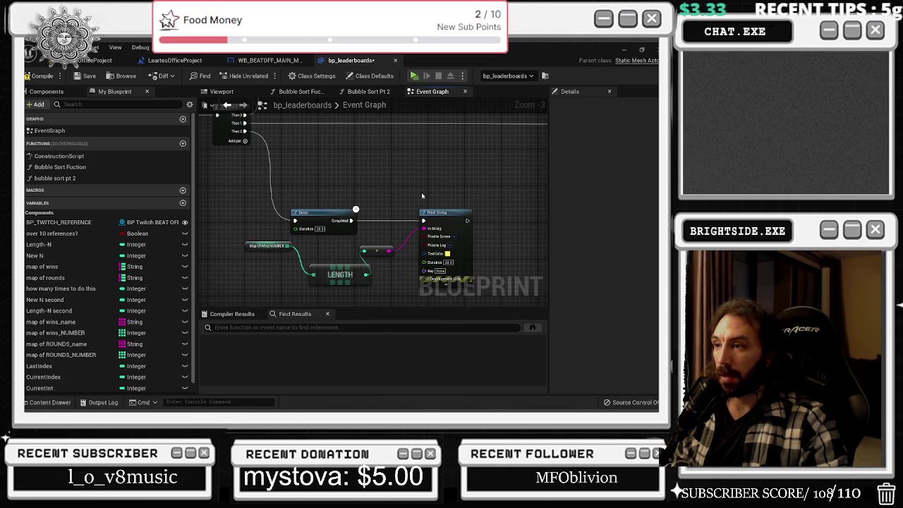
{"action": "scroll", "coordinate": [421, 195], "scroll_direction": "down", "scroll_amount": 1}
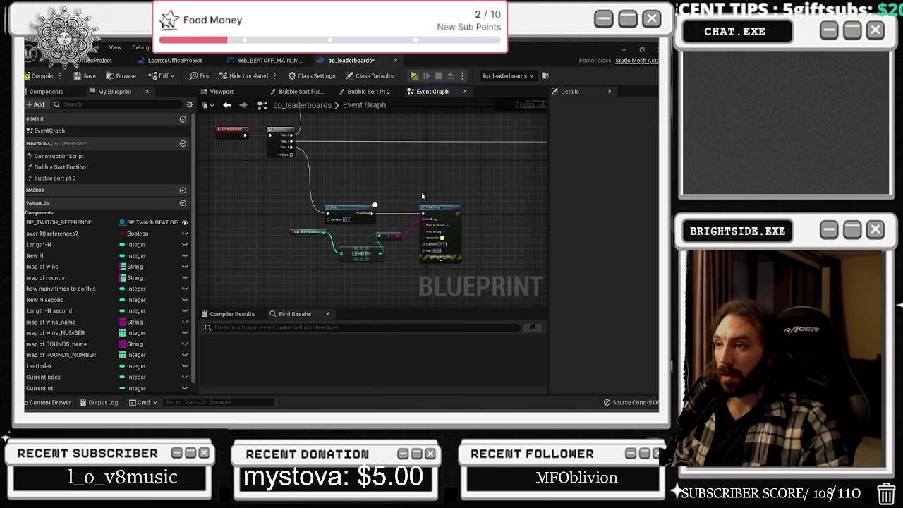
{"action": "scroll", "coordinate": [421, 192], "scroll_direction": "down", "scroll_amount": 1}
{"action": "scroll", "coordinate": [252, 224], "scroll_direction": "up", "scroll_amount": 2}
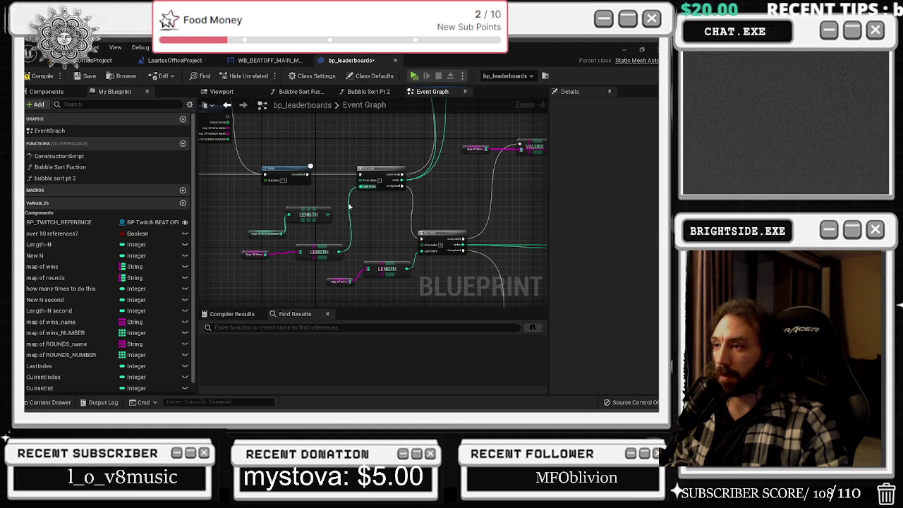
{"action": "scroll", "coordinate": [211, 248], "scroll_direction": "up", "scroll_amount": 1}
- Delete the redundant lower of the two Set Text nodes
{"action": "left_click", "coordinate": [331, 244]}
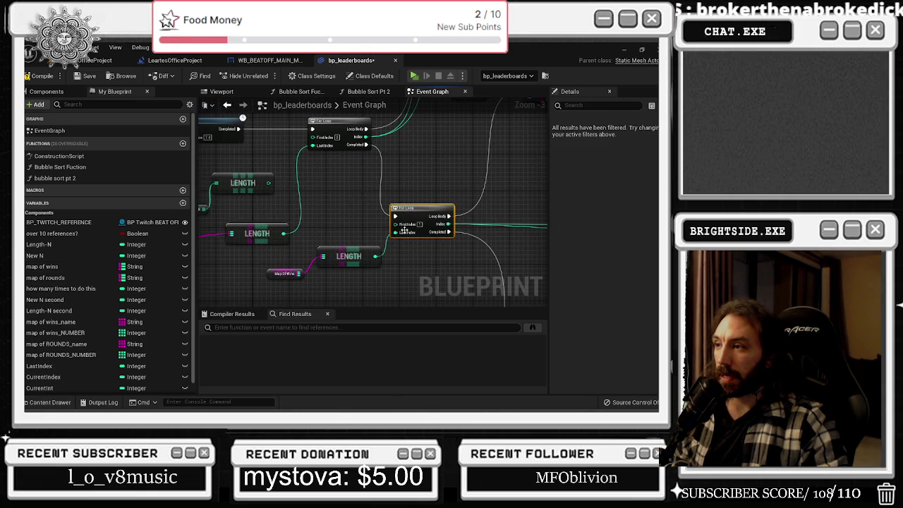
{"action": "scroll", "coordinate": [377, 205], "scroll_direction": "down", "scroll_amount": 2}
{"action": "scroll", "coordinate": [375, 227], "scroll_direction": "up", "scroll_amount": 2}
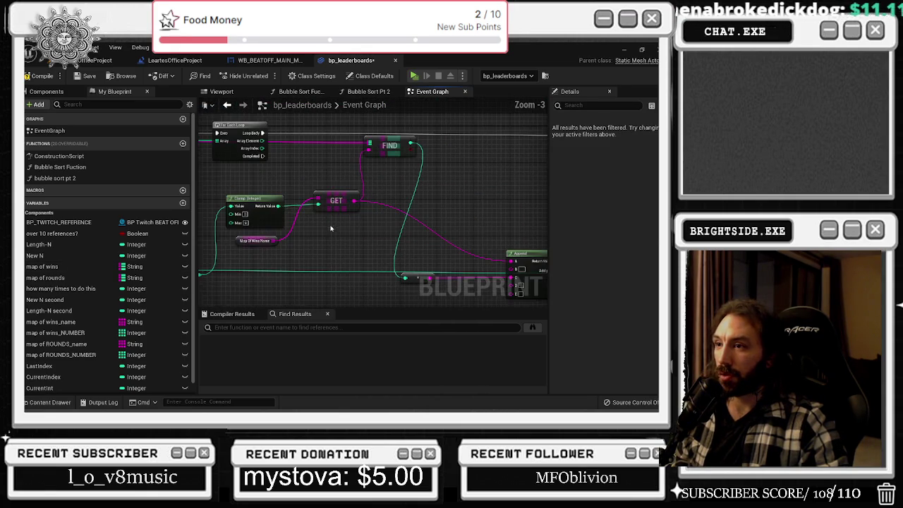
{"action": "mouse_move", "coordinate": [393, 247]}
{"action": "left_mouse_down"}
{"action": "mouse_move", "coordinate": [259, 212]}
{"action": "mouse_move", "coordinate": [233, 233]}
{"action": "left_mouse_up"}
{"action": "mouse_move", "coordinate": [508, 233]}
{"action": "left_mouse_down"}
{"action": "mouse_move", "coordinate": [367, 215]}
{"action": "mouse_move", "coordinate": [208, 215]}
{"action": "mouse_move", "coordinate": [240, 204]}
{"action": "left_mouse_up"}
{"action": "scroll", "coordinate": [417, 235], "scroll_direction": "down", "scroll_amount": 2}
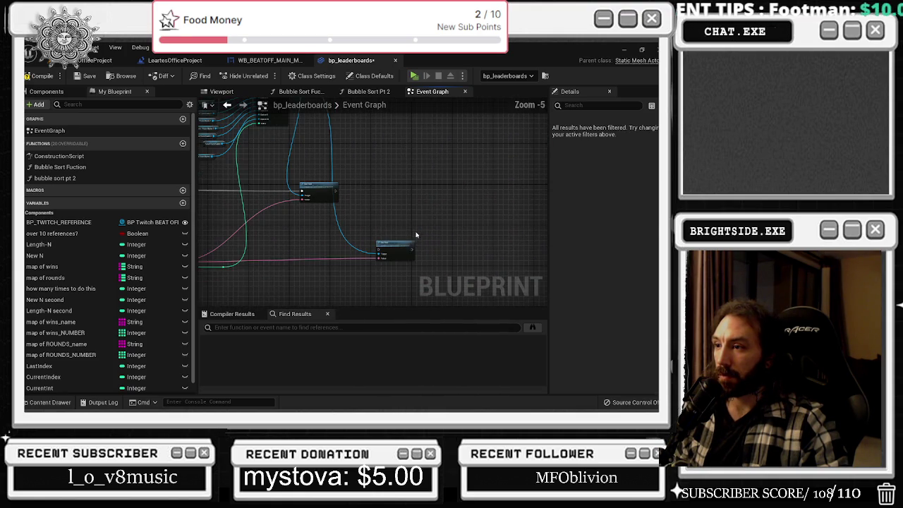
{"action": "key", "text": "Delete"}
- Review the Select, Branch, Append and To Text nodes leading to Set Text and Map Of ROUNDS Name
{"action": "mouse_move", "coordinate": [405, 277]}
{"action": "left_mouse_down"}
{"action": "mouse_move", "coordinate": [499, 196]}
{"action": "mouse_move", "coordinate": [408, 194]}
{"action": "left_mouse_up"}
{"action": "scroll", "coordinate": [500, 196], "scroll_direction": "down", "scroll_amount": 2}
{"action": "scroll", "coordinate": [269, 208], "scroll_direction": "up", "scroll_amount": 5}
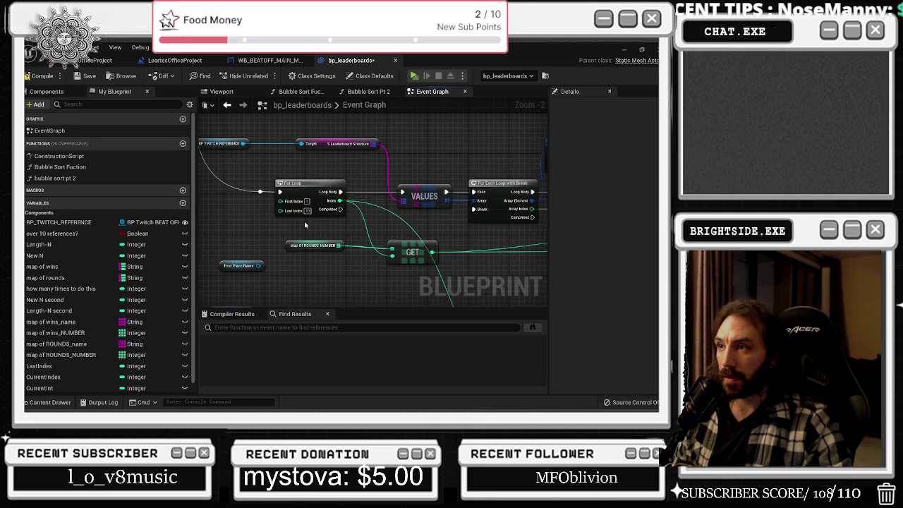
{"action": "mouse_move", "coordinate": [407, 231]}
{"action": "left_mouse_down"}
{"action": "mouse_move", "coordinate": [350, 204]}
{"action": "mouse_move", "coordinate": [470, 226]}
{"action": "left_mouse_up"}
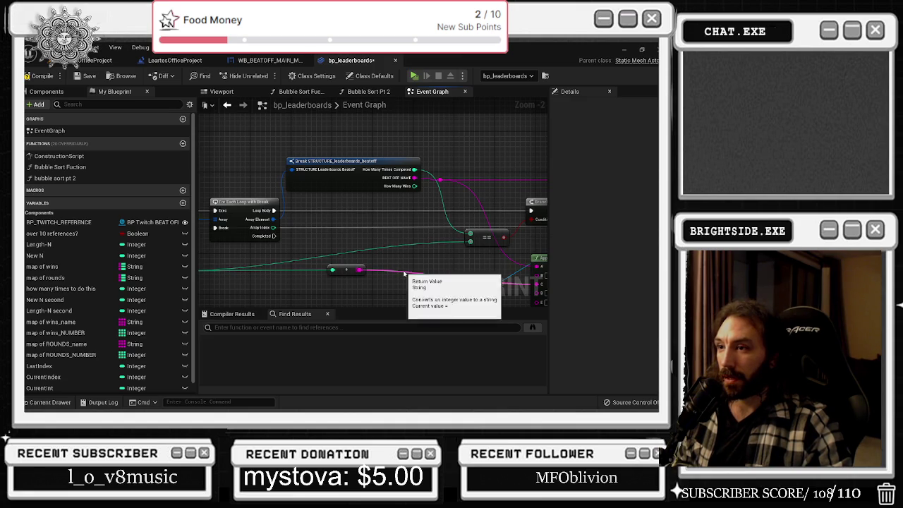
{"action": "left_click_drag", "start_coordinate": [335, 252], "coordinate": [310, 238]}
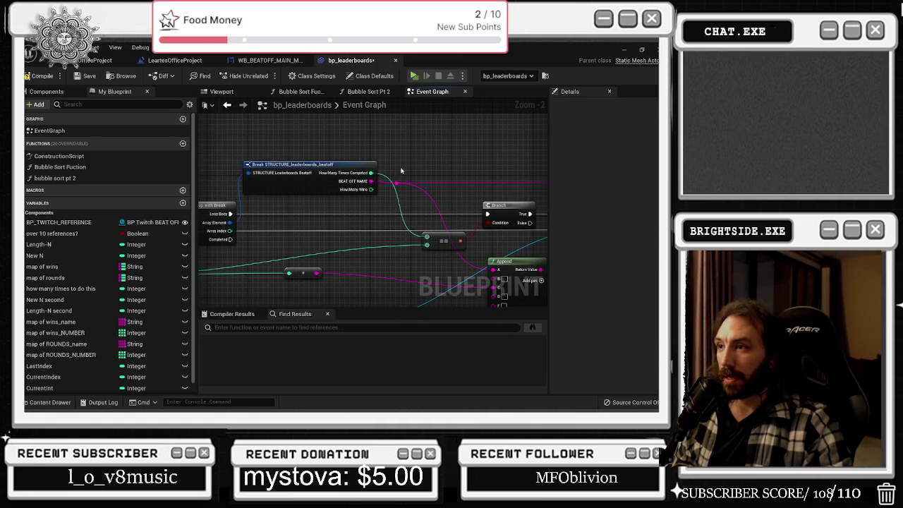
{"action": "left_click_drag", "start_coordinate": [458, 209], "coordinate": [395, 200]}
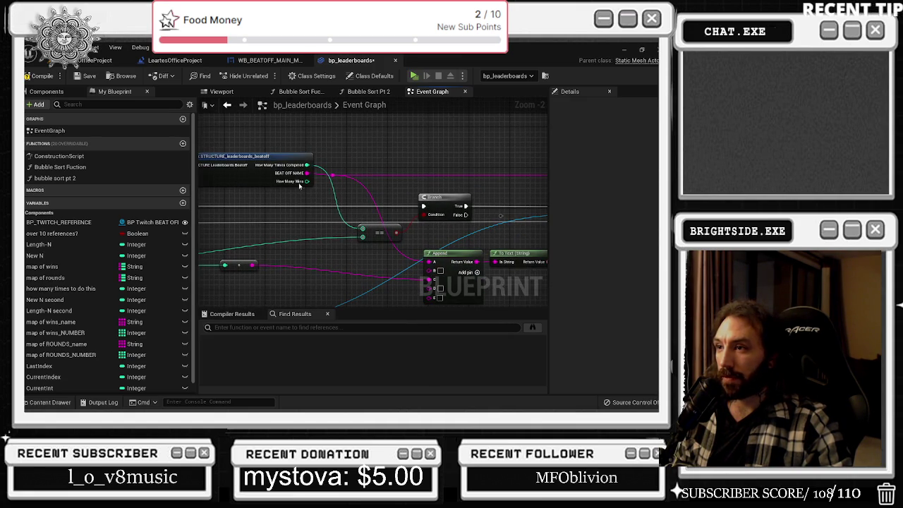
{"action": "left_click_drag", "start_coordinate": [485, 262], "coordinate": [343, 242]}
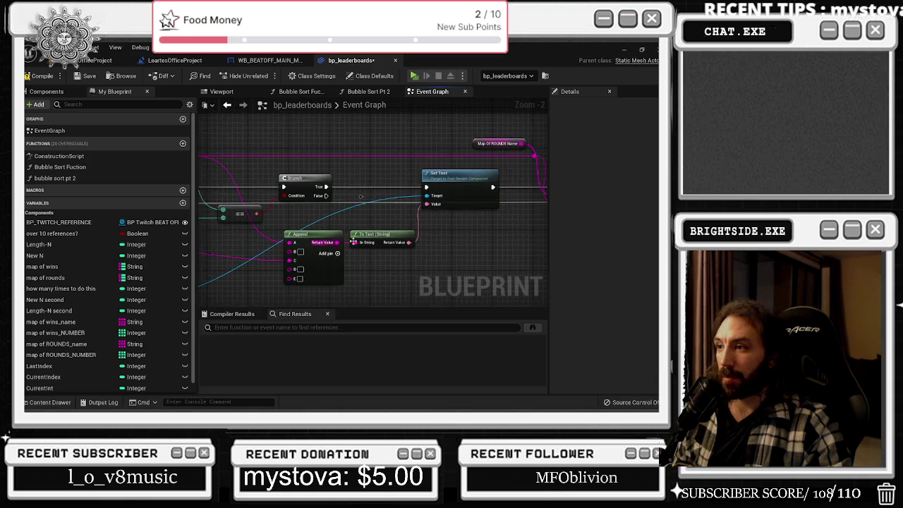
{"action": "scroll", "coordinate": [234, 135], "scroll_direction": "down", "scroll_amount": 4}
{"action": "scroll", "coordinate": [234, 134], "scroll_direction": "up", "scroll_amount": 5}
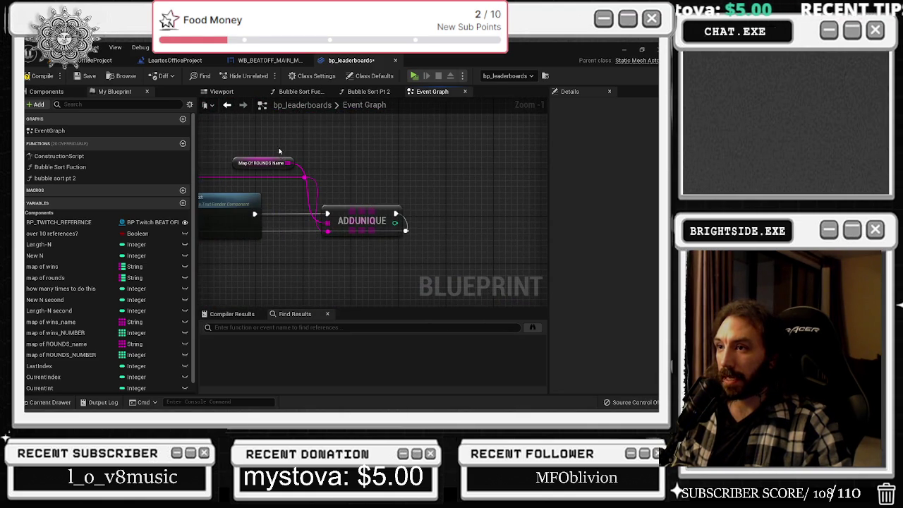
{"action": "scroll", "coordinate": [280, 154], "scroll_direction": "down", "scroll_amount": 6}
{"action": "scroll", "coordinate": [397, 171], "scroll_direction": "up", "scroll_amount": 4}
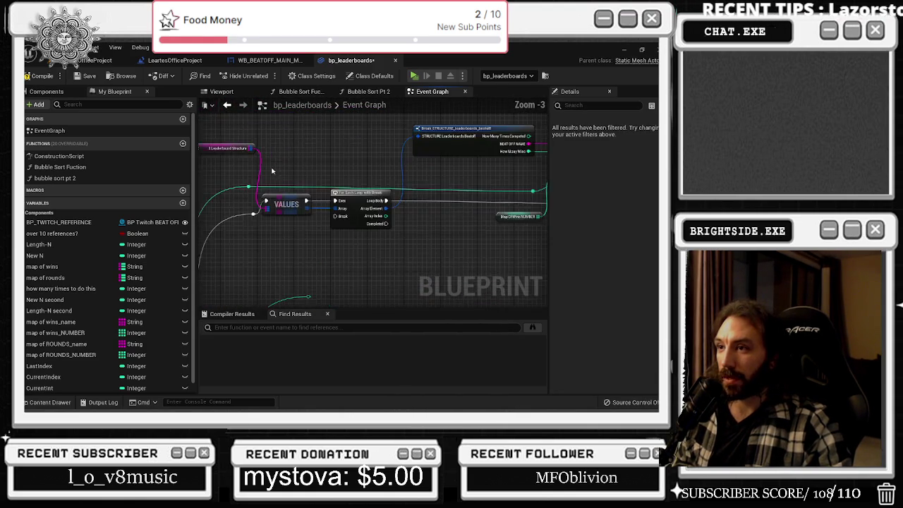
{"action": "left_click_drag", "start_coordinate": [418, 272], "coordinate": [350, 247]}
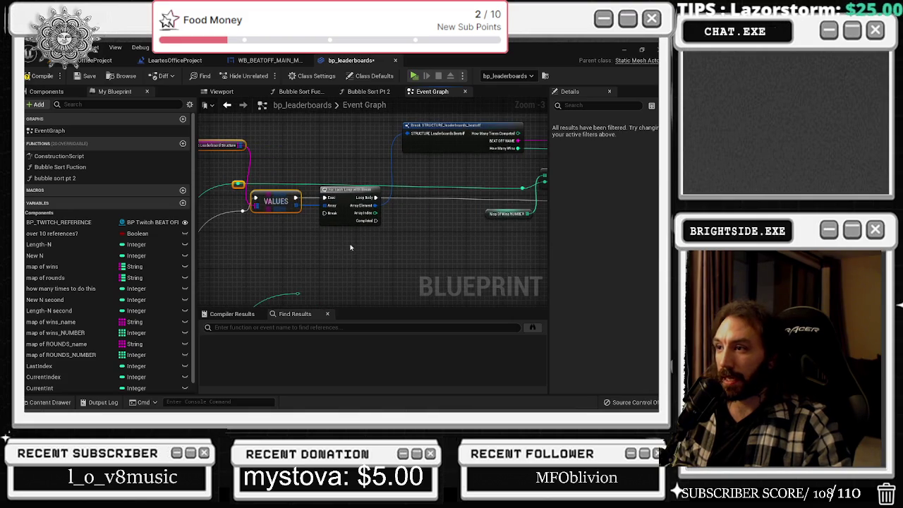
{"action": "scroll", "coordinate": [231, 163], "scroll_direction": "up", "scroll_amount": 3}
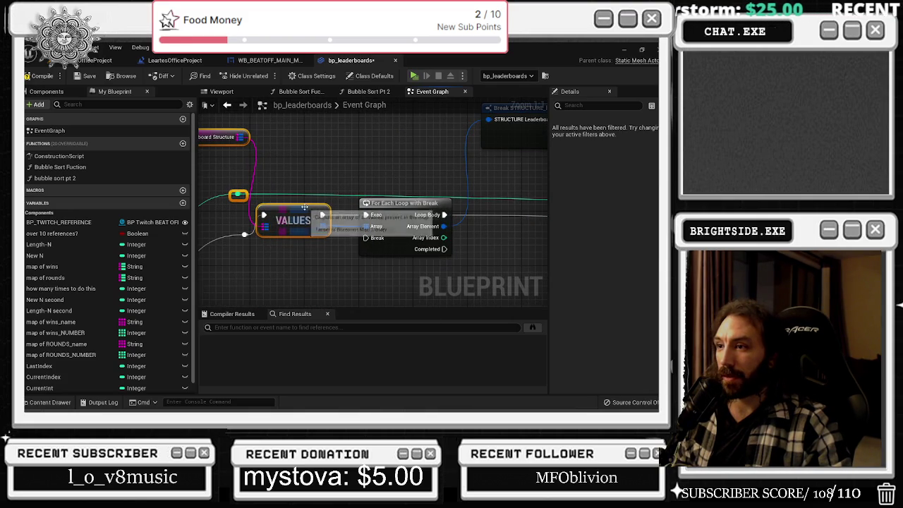
{"action": "left_click_drag", "start_coordinate": [330, 213], "coordinate": [454, 176]}
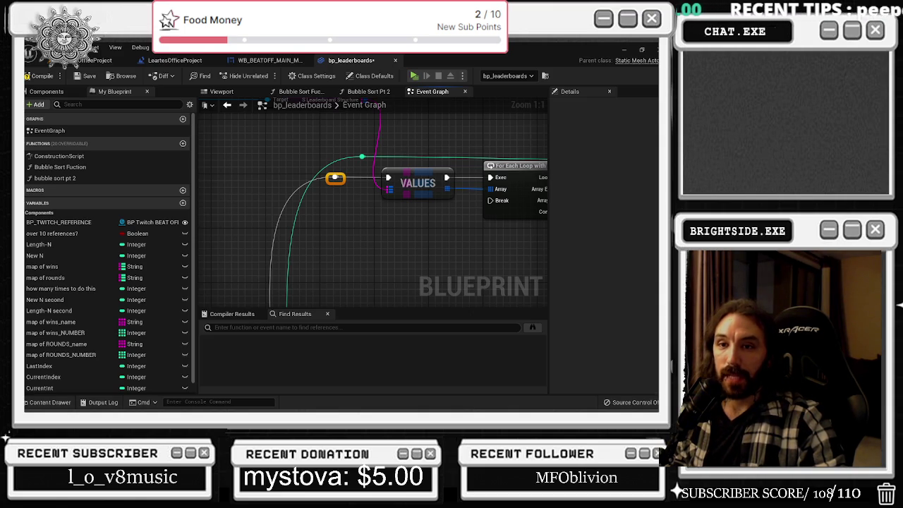
{"action": "scroll", "coordinate": [364, 211], "scroll_direction": "down", "scroll_amount": 3}
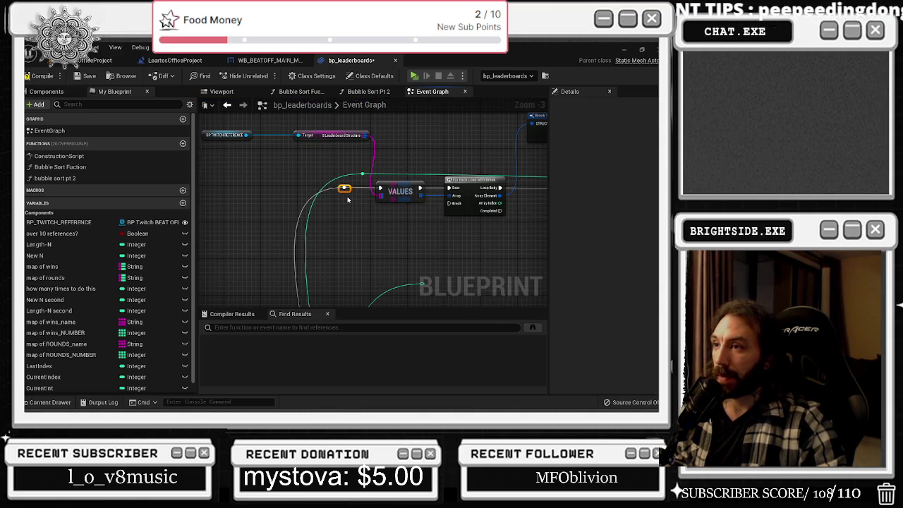
{"action": "left_click_drag", "start_coordinate": [229, 135], "coordinate": [289, 164]}
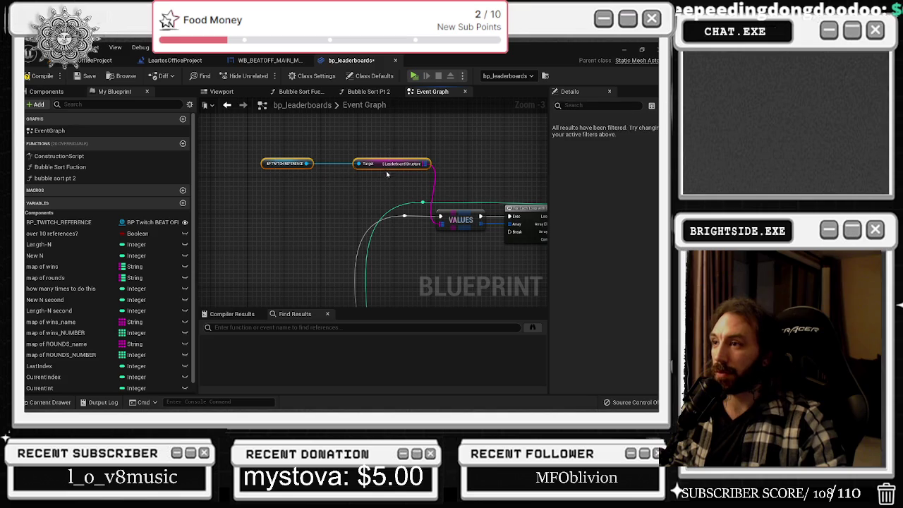
{"action": "scroll", "coordinate": [375, 192], "scroll_direction": "down", "scroll_amount": 1}
{"action": "left_click_drag", "start_coordinate": [376, 192], "coordinate": [337, 145]}
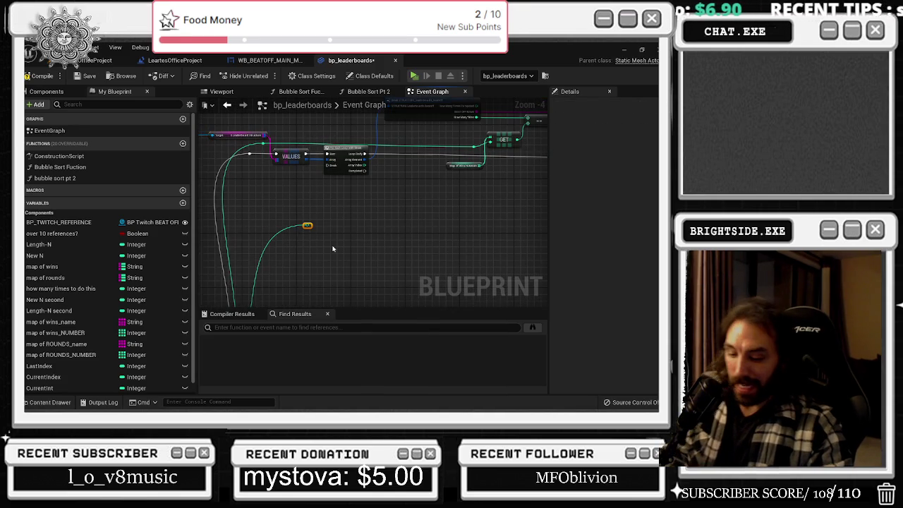
{"action": "mouse_move", "coordinate": [223, 199]}
{"action": "left_mouse_down"}
{"action": "mouse_move", "coordinate": [320, 126]}
{"action": "mouse_move", "coordinate": [352, 184]}
{"action": "mouse_move", "coordinate": [398, 231]}
{"action": "mouse_move", "coordinate": [352, 242]}
{"action": "mouse_move", "coordinate": [411, 174]}
{"action": "left_mouse_up"}
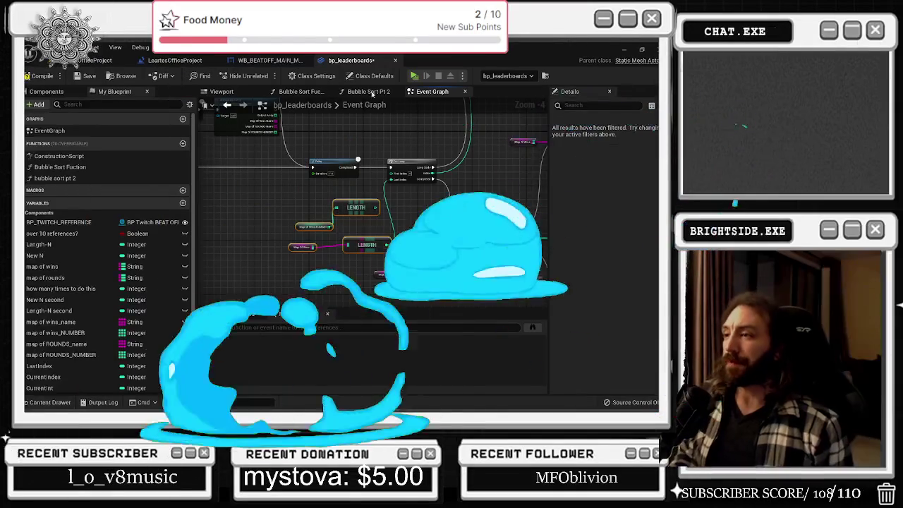
{"action": "left_click_drag", "start_coordinate": [436, 192], "coordinate": [265, 204]}
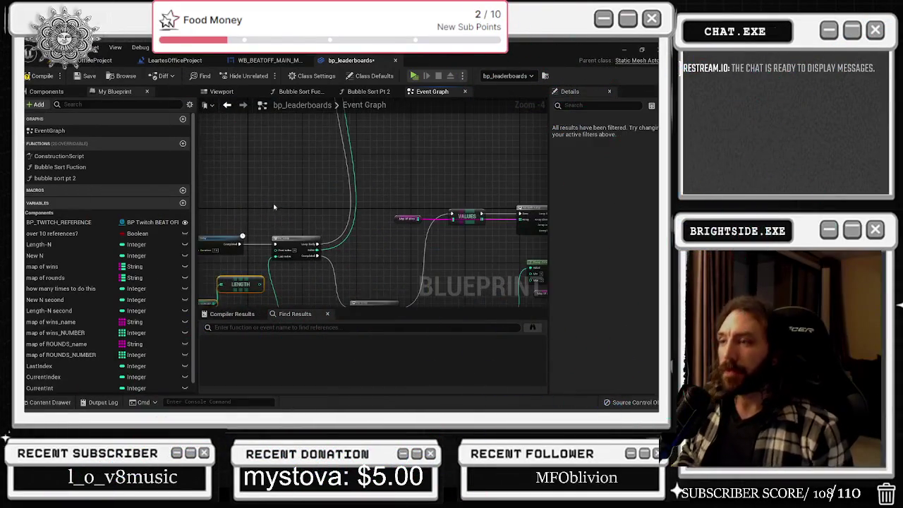
- Look over the GET, Break, compare and ADDUNIQUE nodes of the Event Graph
{"action": "left_click_drag", "start_coordinate": [382, 153], "coordinate": [353, 152]}
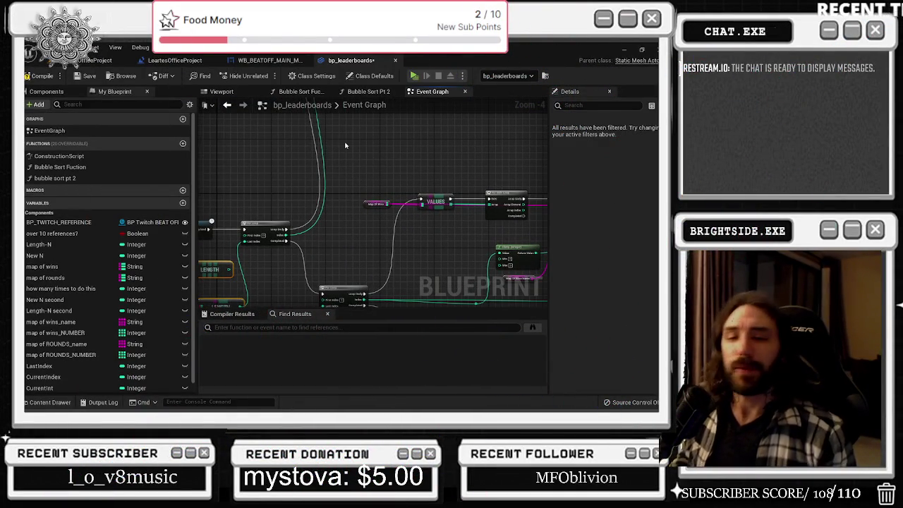
{"action": "left_click_drag", "start_coordinate": [414, 162], "coordinate": [265, 302]}
{"action": "left_click_drag", "start_coordinate": [308, 221], "coordinate": [376, 188]}
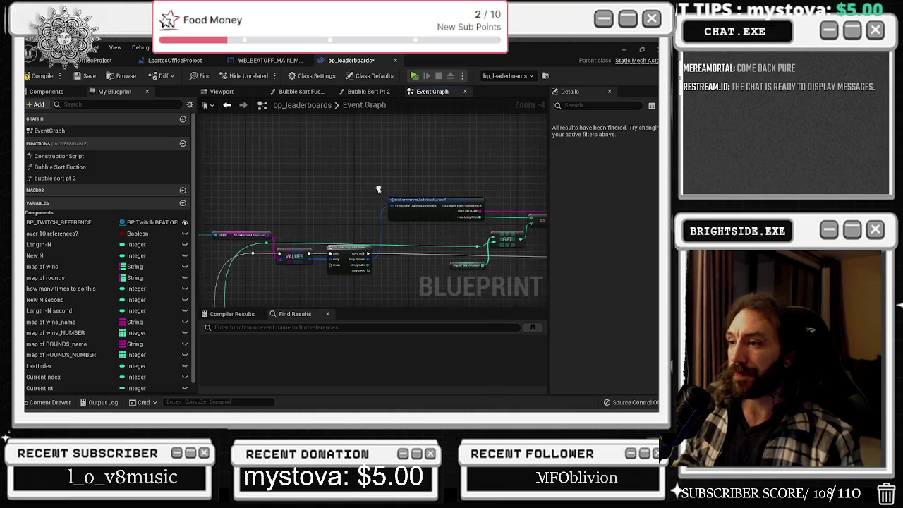
{"action": "left_click_drag", "start_coordinate": [314, 247], "coordinate": [96, 237]}
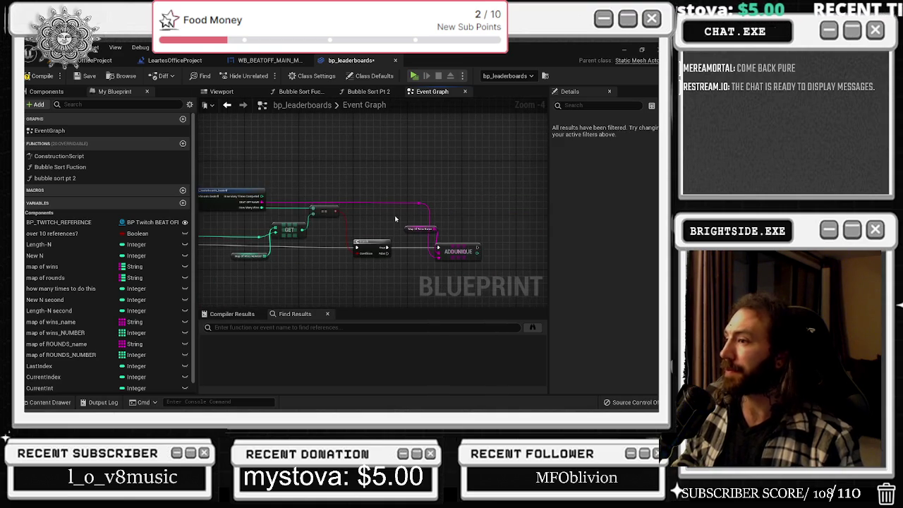
{"action": "left_click_drag", "start_coordinate": [287, 249], "coordinate": [374, 240]}
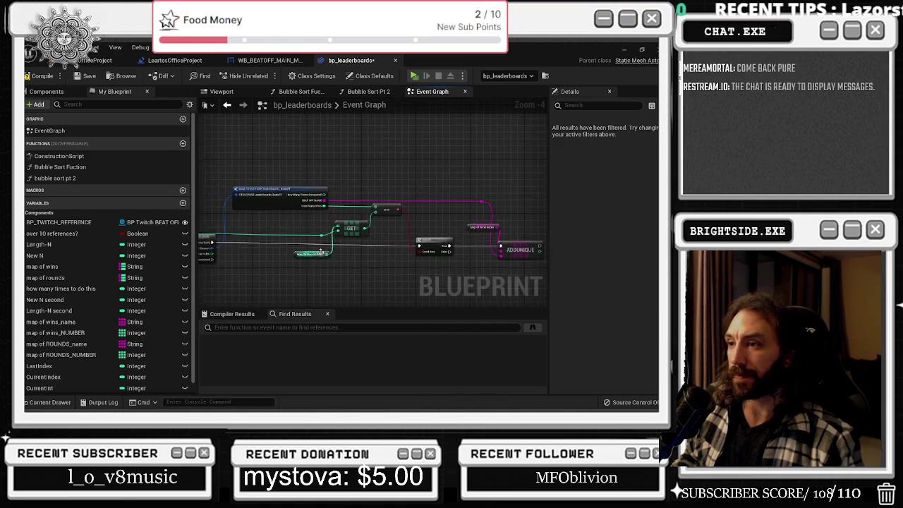
{"action": "scroll", "coordinate": [378, 236], "scroll_direction": "up", "scroll_amount": 1}
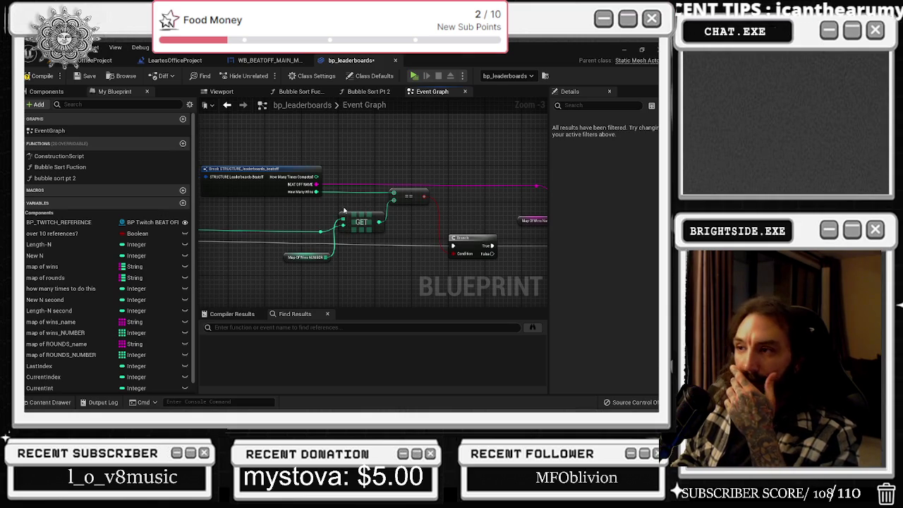
{"action": "scroll", "coordinate": [344, 210], "scroll_direction": "down", "scroll_amount": 1}
{"action": "left_click_drag", "start_coordinate": [233, 224], "coordinate": [326, 225]}
{"action": "left_click_drag", "start_coordinate": [379, 240], "coordinate": [435, 267]}
{"action": "scroll", "coordinate": [500, 245], "scroll_direction": "down", "scroll_amount": 3}
{"action": "mouse_move", "coordinate": [499, 245]}
{"action": "left_mouse_down"}
{"action": "mouse_move", "coordinate": [332, 203]}
{"action": "mouse_move", "coordinate": [384, 186]}
{"action": "left_mouse_up"}
{"action": "scroll", "coordinate": [423, 246], "scroll_direction": "up", "scroll_amount": 4}
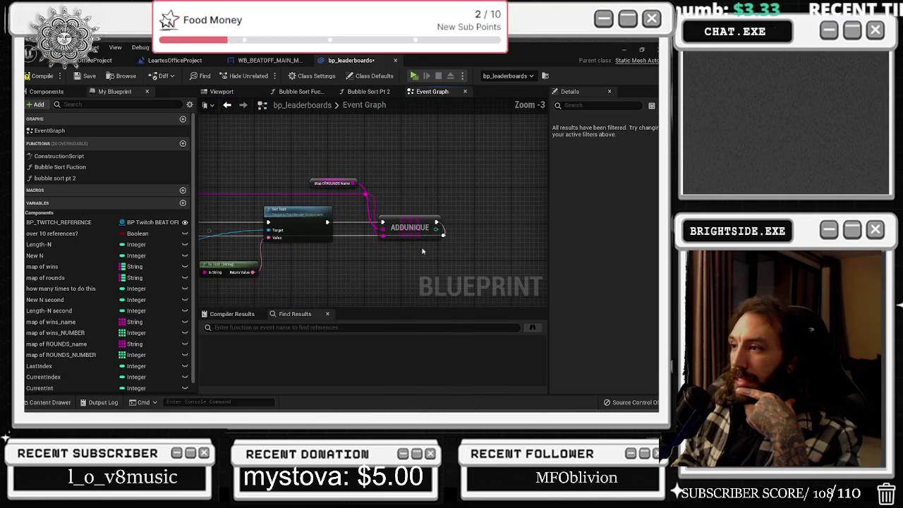
- Review the VALUES, FIND and For Each Loop sorting nodes, then switch to the LeartesOfficeProject level
{"action": "left_click_drag", "start_coordinate": [324, 236], "coordinate": [352, 205]}
{"action": "scroll", "coordinate": [352, 205], "scroll_direction": "down", "scroll_amount": 1}
{"action": "left_click_drag", "start_coordinate": [293, 213], "coordinate": [372, 184]}
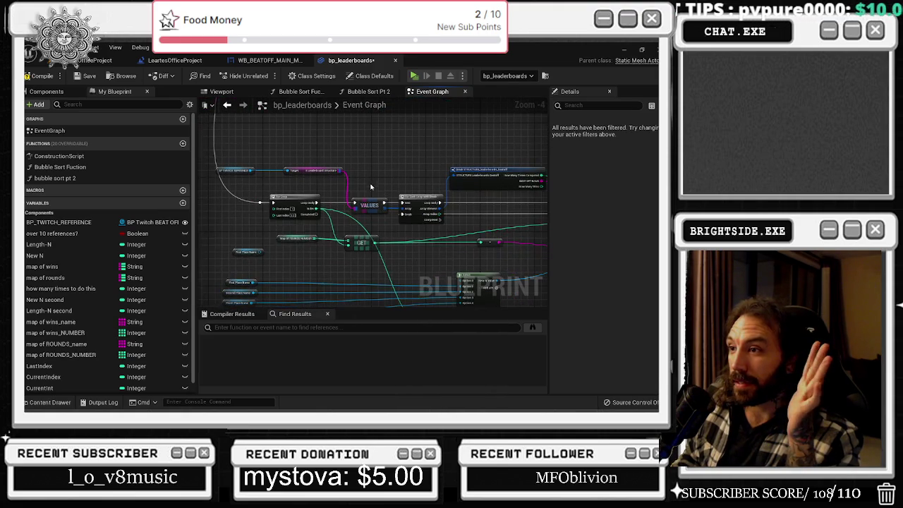
{"action": "left_click_drag", "start_coordinate": [365, 154], "coordinate": [357, 293]}
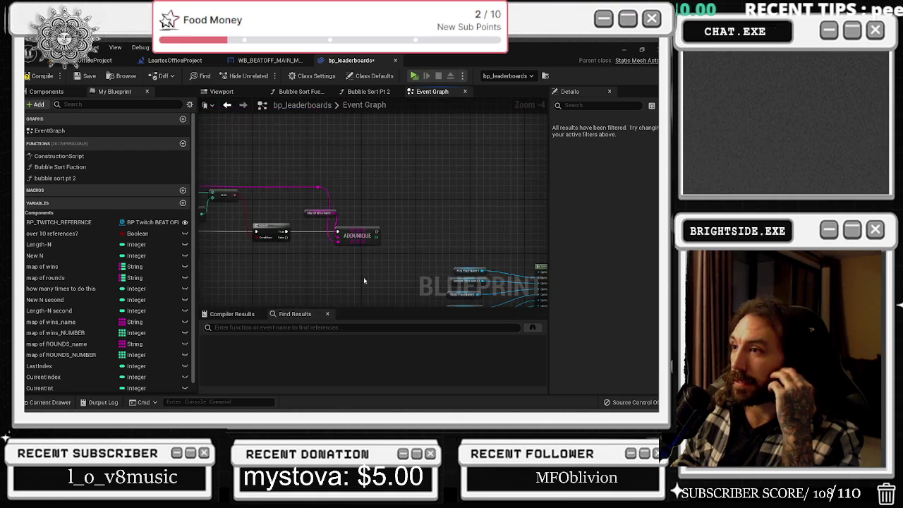
{"action": "left_click_drag", "start_coordinate": [202, 256], "coordinate": [366, 255]}
{"action": "mouse_move", "coordinate": [435, 244]}
{"action": "left_mouse_down"}
{"action": "mouse_move", "coordinate": [345, 247]}
{"action": "mouse_move", "coordinate": [545, 263]}
{"action": "mouse_move", "coordinate": [508, 263]}
{"action": "mouse_move", "coordinate": [404, 228]}
{"action": "left_mouse_up"}
{"action": "left_click_drag", "start_coordinate": [457, 246], "coordinate": [544, 116]}
{"action": "left_click_drag", "start_coordinate": [443, 262], "coordinate": [415, 132]}
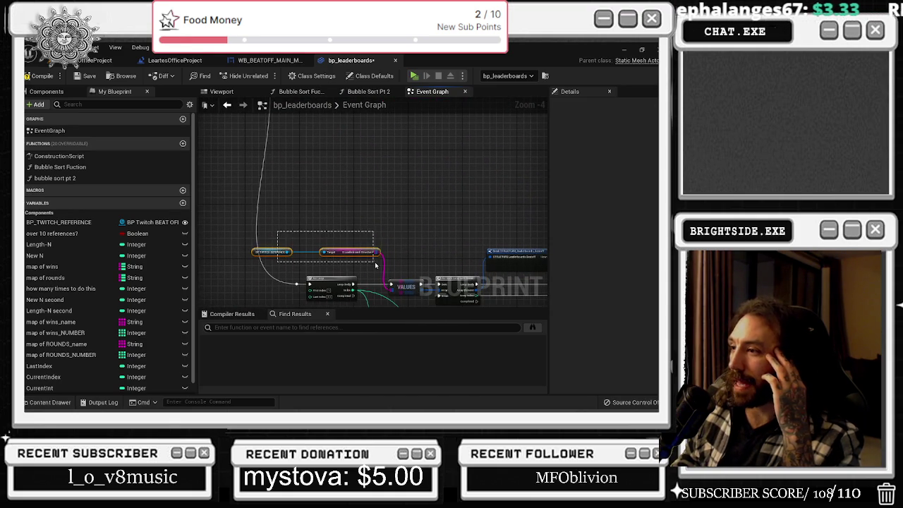
{"action": "left_click_drag", "start_coordinate": [423, 183], "coordinate": [311, 189]}
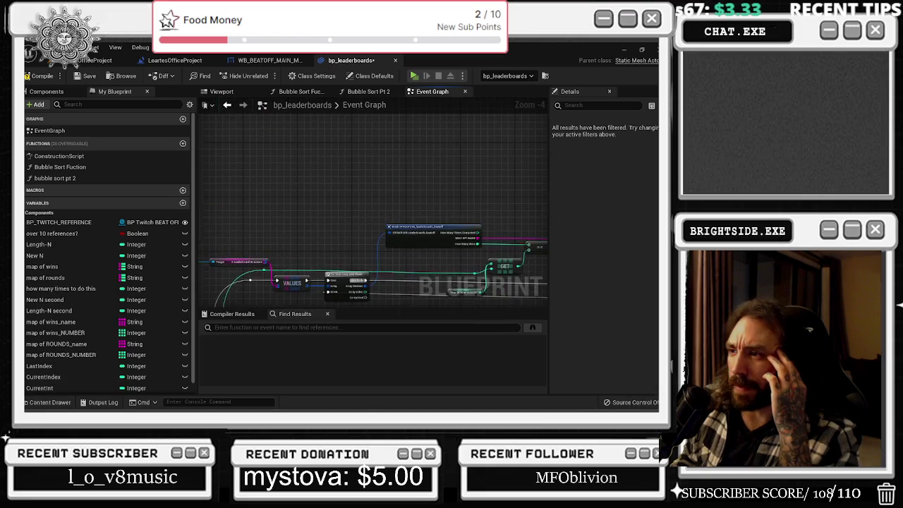
{"action": "left_click_drag", "start_coordinate": [416, 242], "coordinate": [295, 222]}
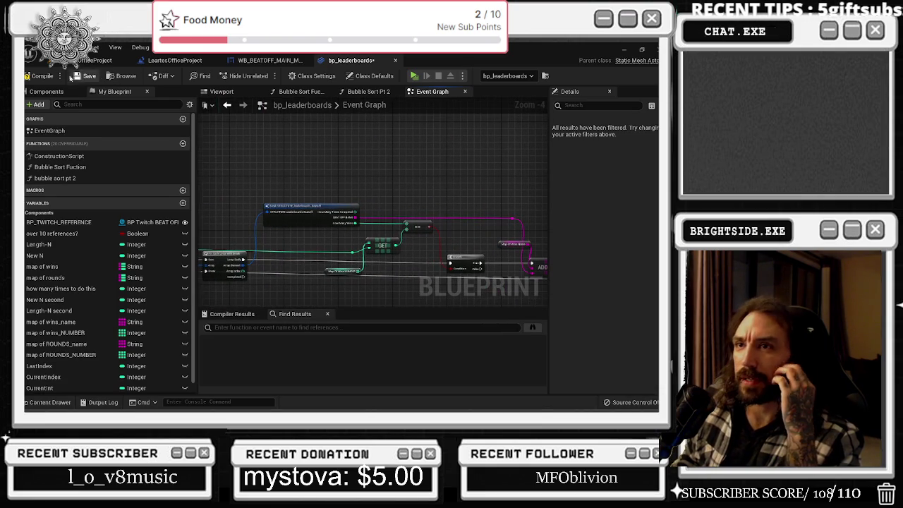
{"action": "left_click", "coordinate": [80, 62]}
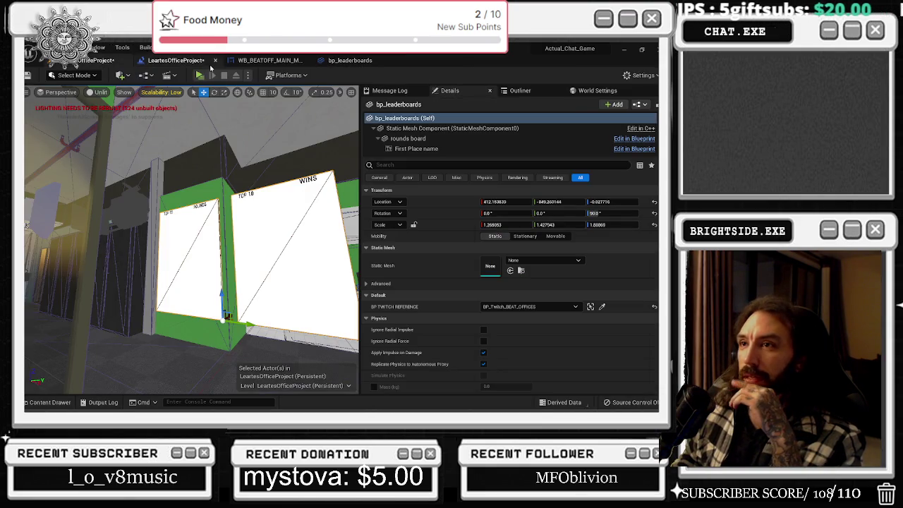
- Play-test the level, show both TOP 10 leaderboards, stop, and reopen the bp_leaderboards graph
{"action": "left_click", "coordinate": [197, 79]}
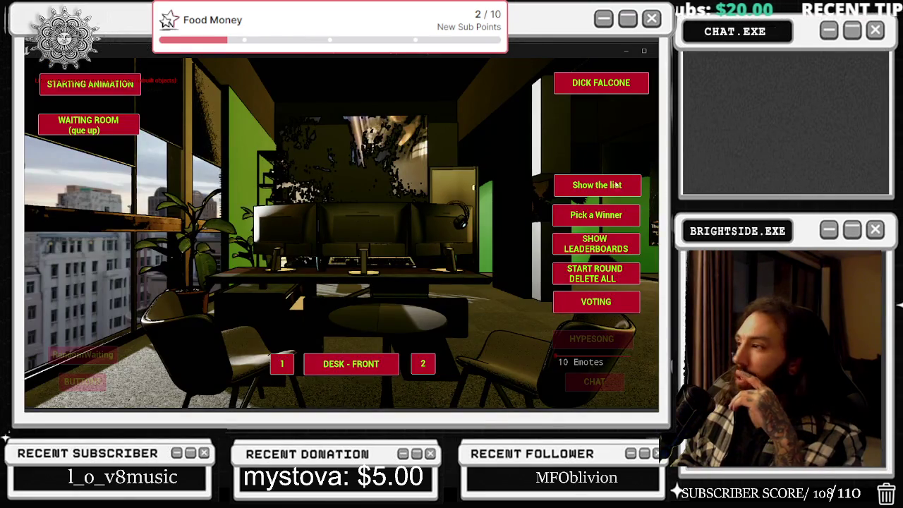
{"action": "left_click", "coordinate": [617, 184]}
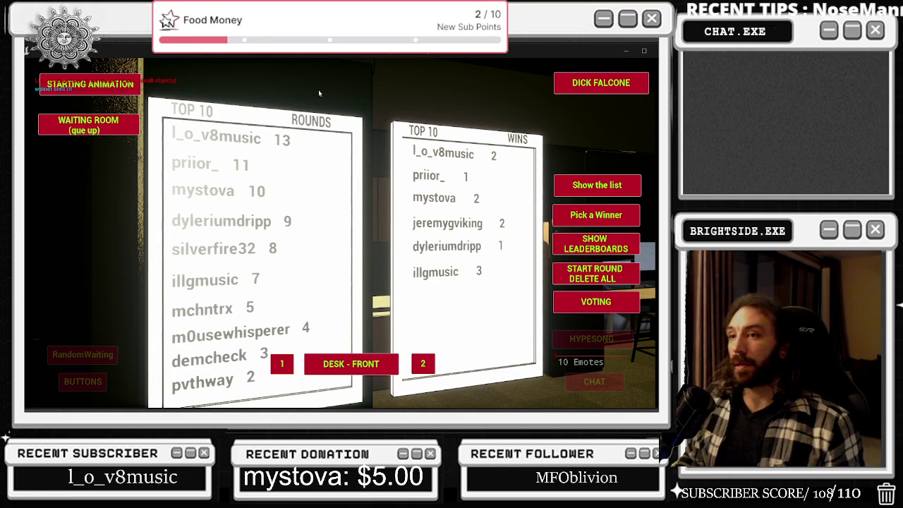
{"action": "key", "text": "Escape"}
{"action": "left_click", "coordinate": [349, 61]}
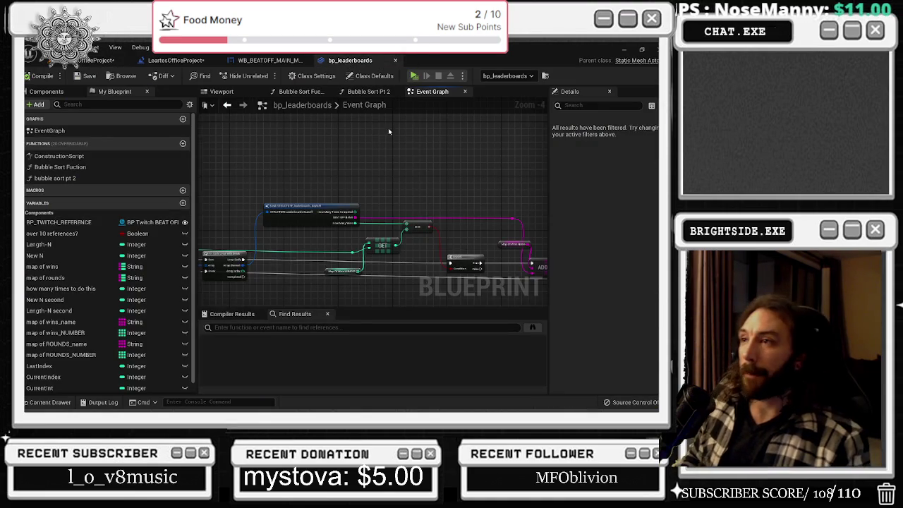
{"action": "left_click", "coordinate": [299, 91]}
{"action": "scroll", "coordinate": [310, 145], "scroll_direction": "down", "scroll_amount": 3}
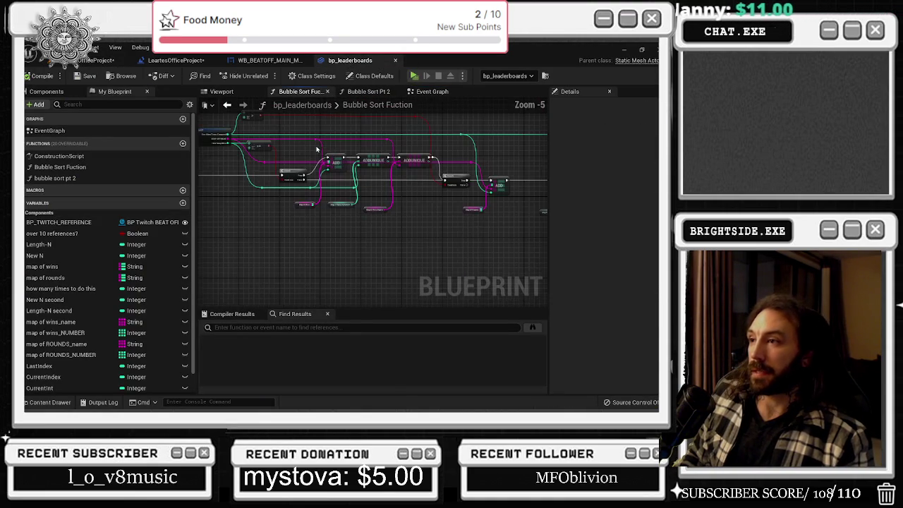
{"action": "scroll", "coordinate": [352, 172], "scroll_direction": "up", "scroll_amount": 3}
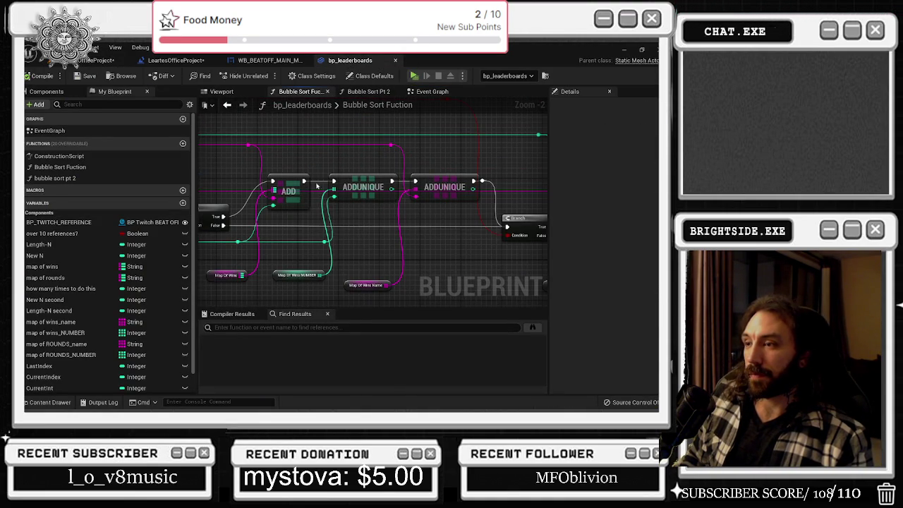
{"action": "left_click_drag", "start_coordinate": [315, 169], "coordinate": [345, 273]}
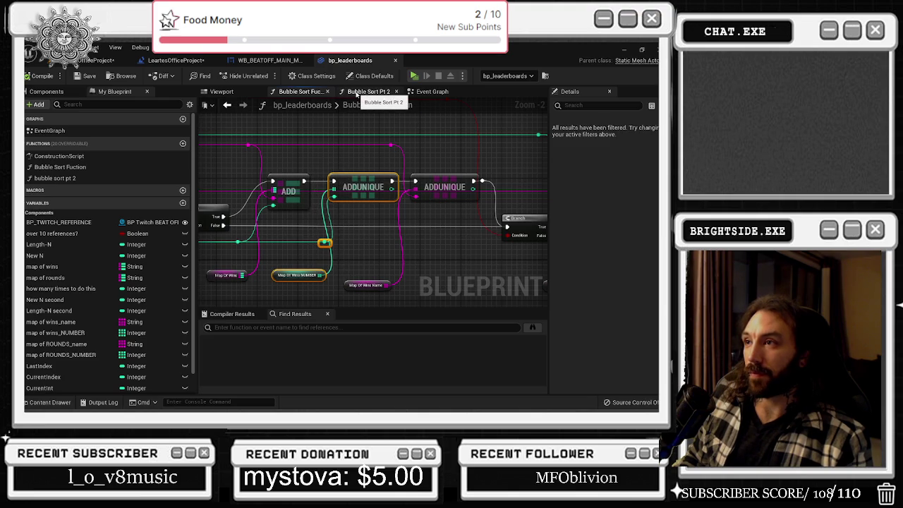
{"action": "left_click", "coordinate": [365, 91]}
{"action": "scroll", "coordinate": [351, 193], "scroll_direction": "down", "scroll_amount": 6}
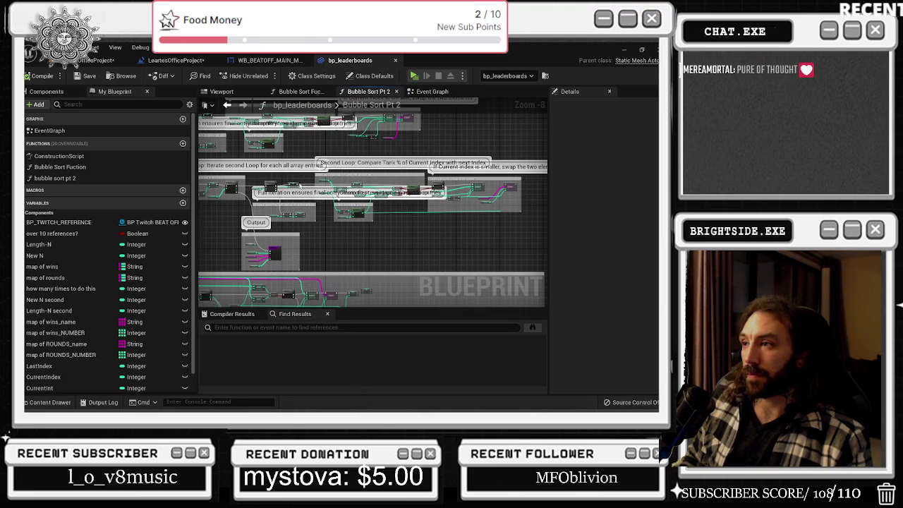
{"action": "left_click", "coordinate": [432, 92]}
{"action": "left_click_drag", "start_coordinate": [328, 190], "coordinate": [389, 132]}
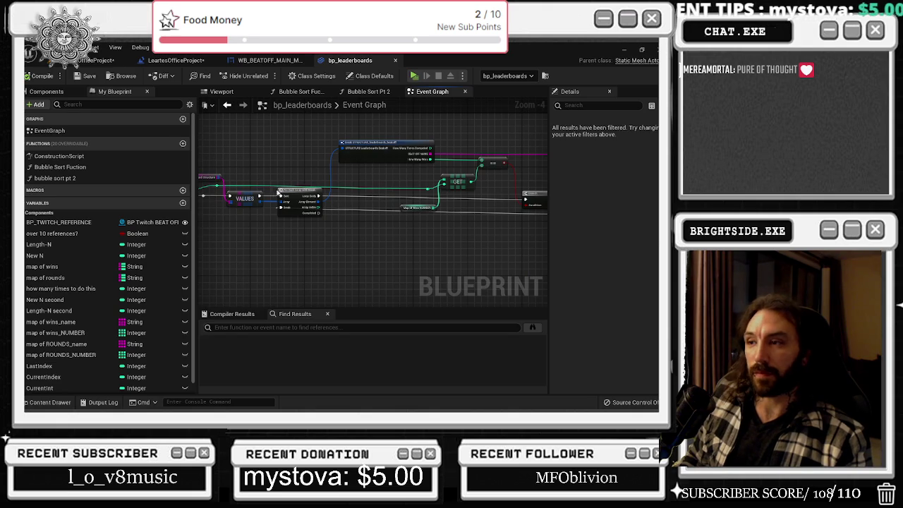
{"action": "left_click_drag", "start_coordinate": [278, 193], "coordinate": [373, 209]}
{"action": "mouse_move", "coordinate": [327, 242]}
{"action": "left_mouse_down"}
{"action": "mouse_move", "coordinate": [366, 226]}
{"action": "mouse_move", "coordinate": [330, 184]}
{"action": "left_mouse_up"}
{"action": "left_click", "coordinate": [492, 185]}
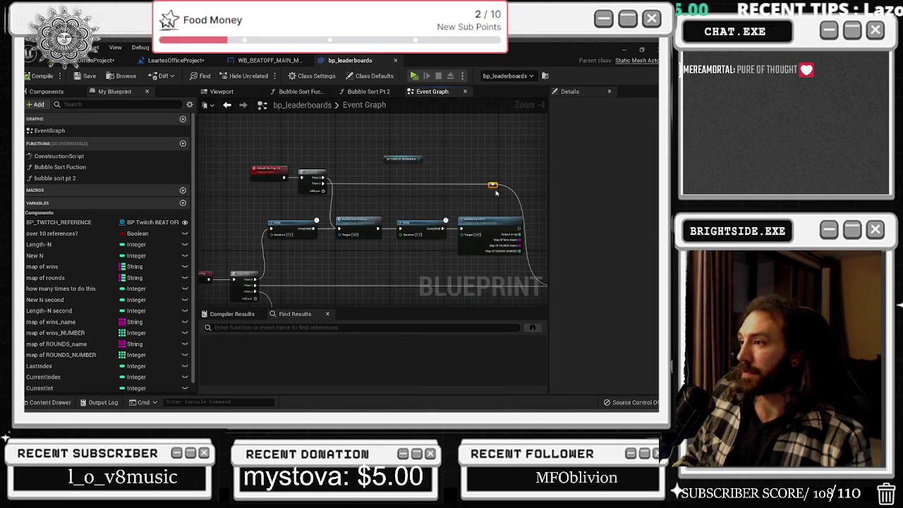
{"action": "left_click_drag", "start_coordinate": [498, 188], "coordinate": [413, 211]}
{"action": "left_click_drag", "start_coordinate": [336, 225], "coordinate": [386, 270]}
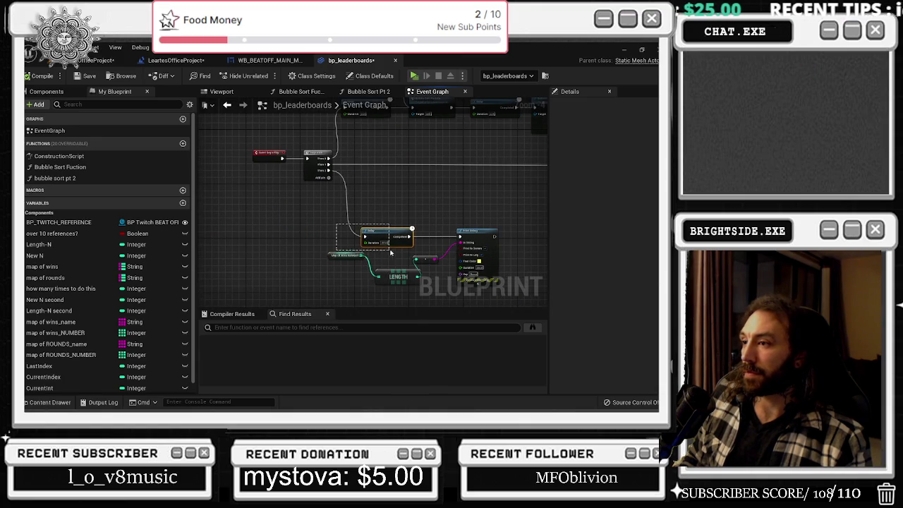
{"action": "left_click_drag", "start_coordinate": [404, 220], "coordinate": [397, 220]}
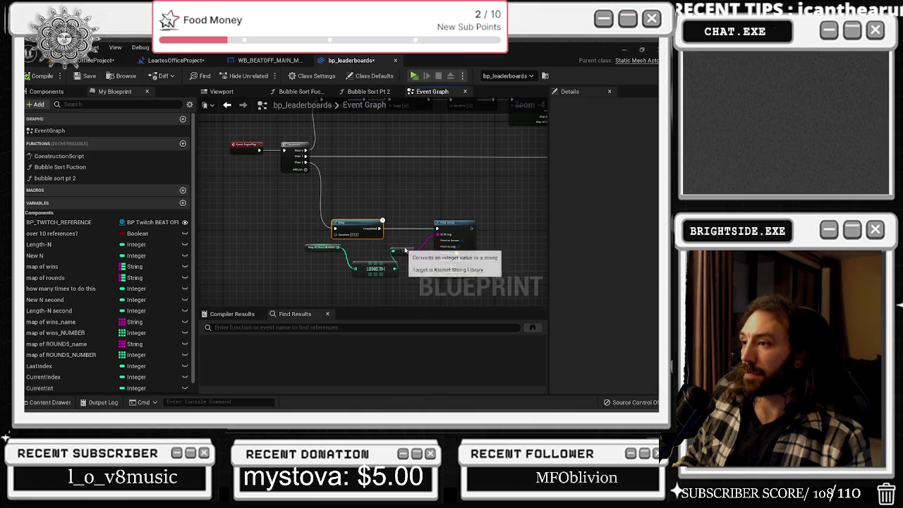
{"action": "left_click", "coordinate": [456, 223]}
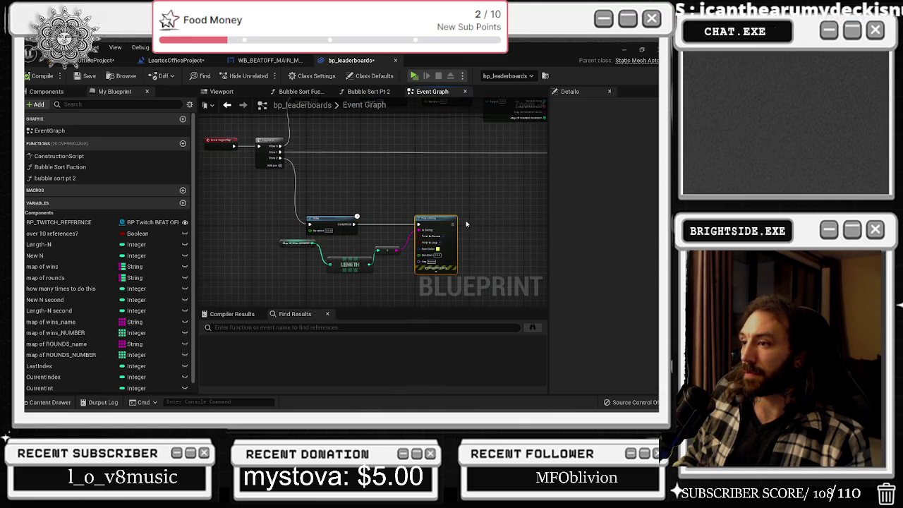
{"action": "scroll", "coordinate": [485, 206], "scroll_direction": "down", "scroll_amount": 2}
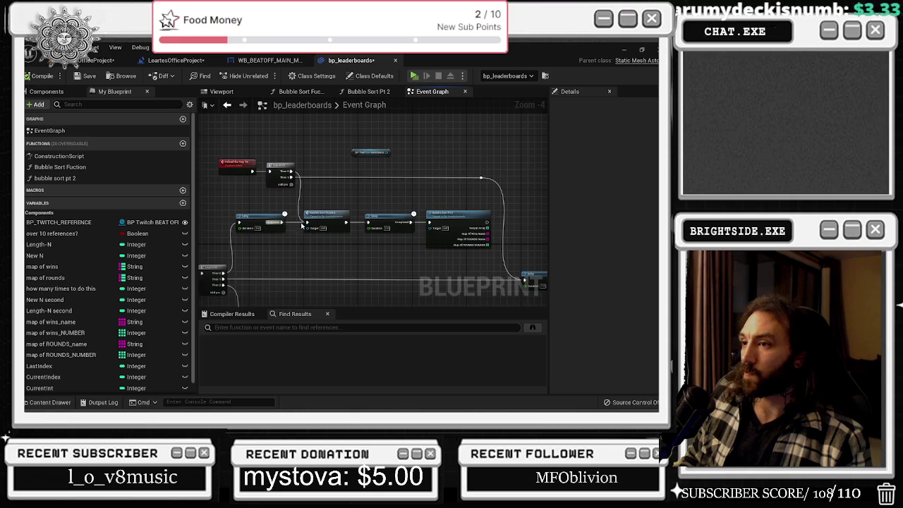
{"action": "scroll", "coordinate": [299, 226], "scroll_direction": "up", "scroll_amount": 1}
{"action": "left_click", "coordinate": [343, 216]}
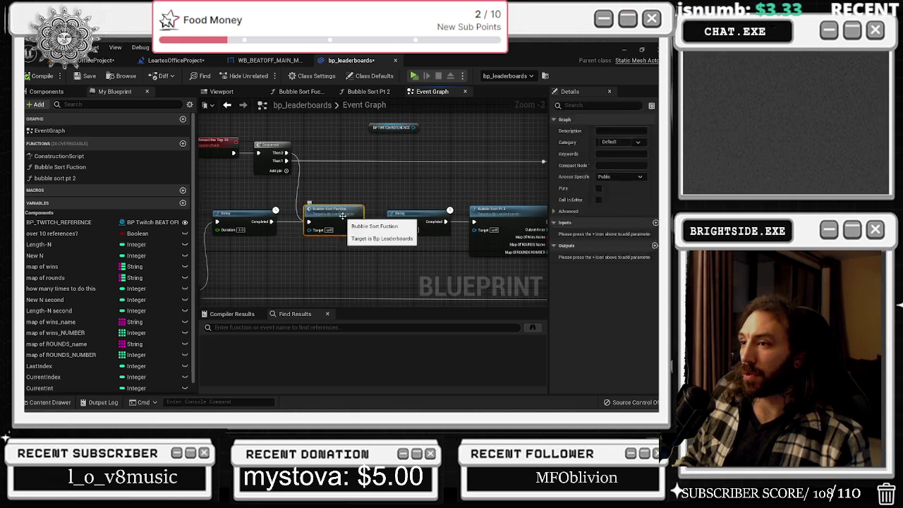
{"action": "double_click", "coordinate": [342, 215]}
{"action": "scroll", "coordinate": [499, 189], "scroll_direction": "down", "scroll_amount": 2}
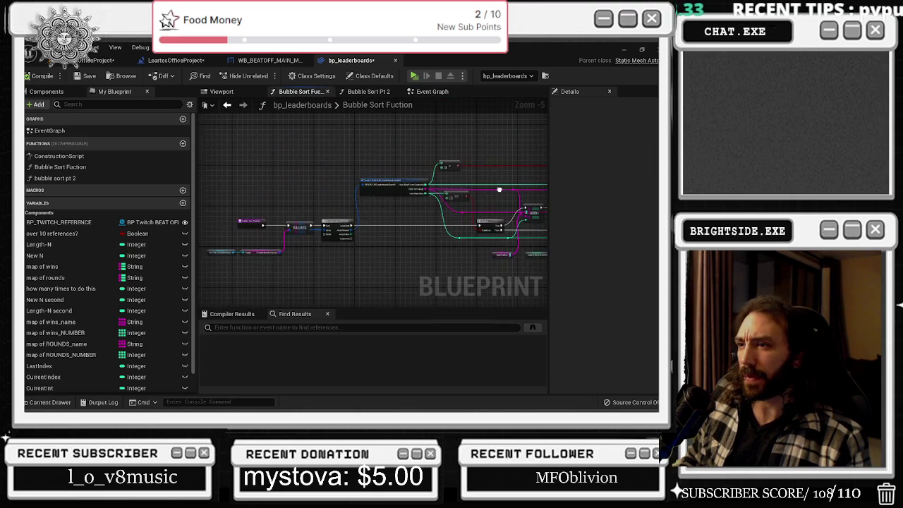
{"action": "scroll", "coordinate": [348, 223], "scroll_direction": "up", "scroll_amount": 1}
{"action": "left_click_drag", "start_coordinate": [444, 220], "coordinate": [223, 212]}
{"action": "left_click", "coordinate": [366, 92]}
{"action": "scroll", "coordinate": [245, 165], "scroll_direction": "up", "scroll_amount": 3}
{"action": "left_click_drag", "start_coordinate": [338, 233], "coordinate": [23, 233]}
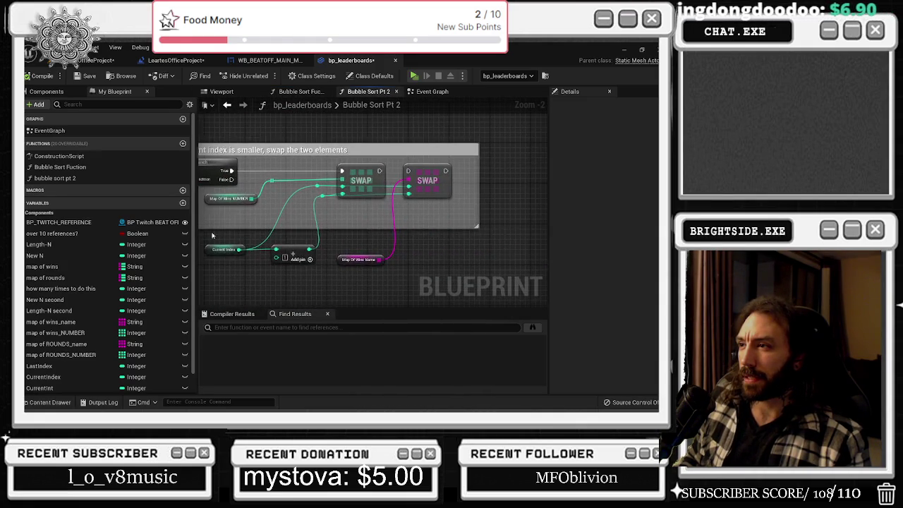
{"action": "scroll", "coordinate": [392, 181], "scroll_direction": "down", "scroll_amount": 2}
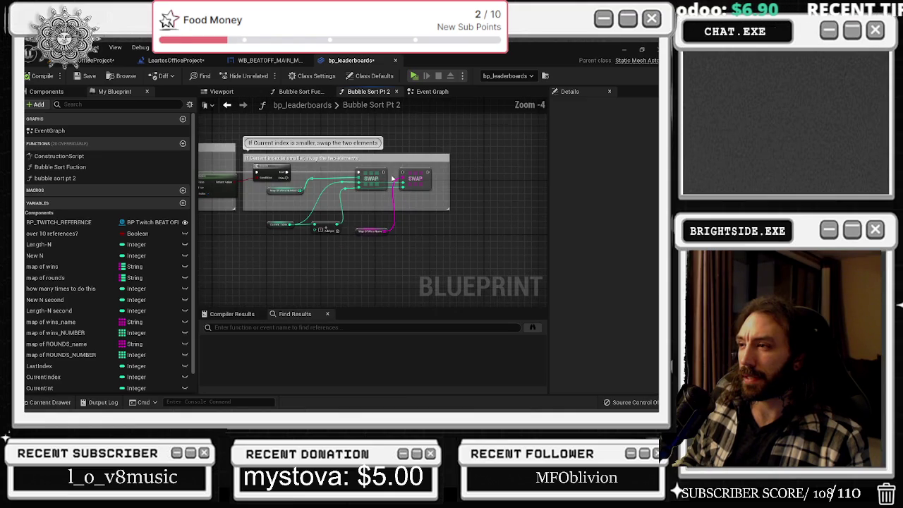
{"action": "mouse_move", "coordinate": [394, 231]}
{"action": "left_mouse_down"}
{"action": "mouse_move", "coordinate": [677, 237]}
{"action": "mouse_move", "coordinate": [338, 162]}
{"action": "mouse_move", "coordinate": [374, 179]}
{"action": "left_mouse_up"}
{"action": "left_click_drag", "start_coordinate": [498, 236], "coordinate": [289, 243]}
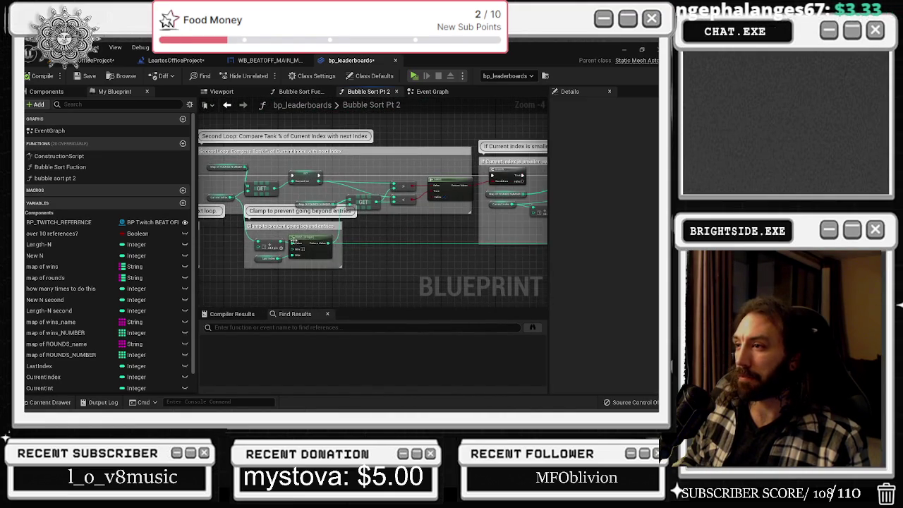
{"action": "left_click_drag", "start_coordinate": [405, 247], "coordinate": [328, 249]}
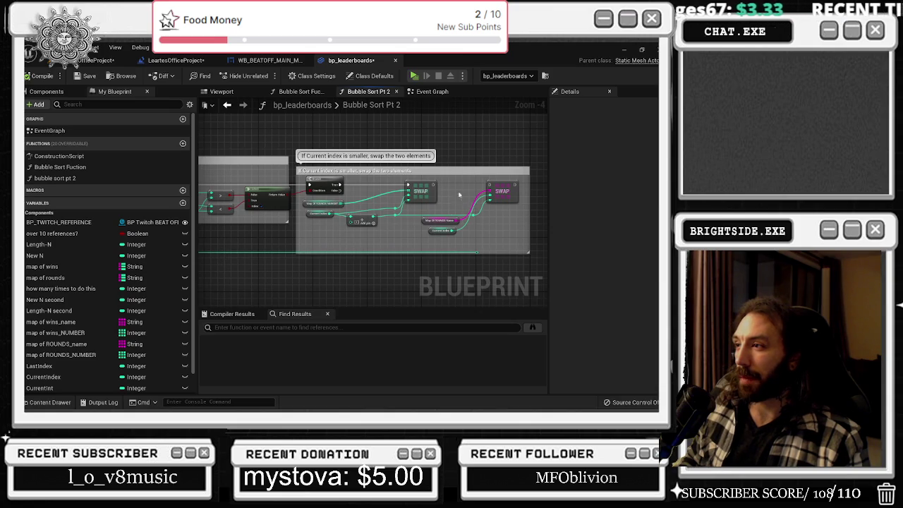
{"action": "mouse_move", "coordinate": [502, 232]}
{"action": "left_mouse_down"}
{"action": "mouse_move", "coordinate": [488, 221]}
{"action": "mouse_move", "coordinate": [513, 191]}
{"action": "left_mouse_up"}
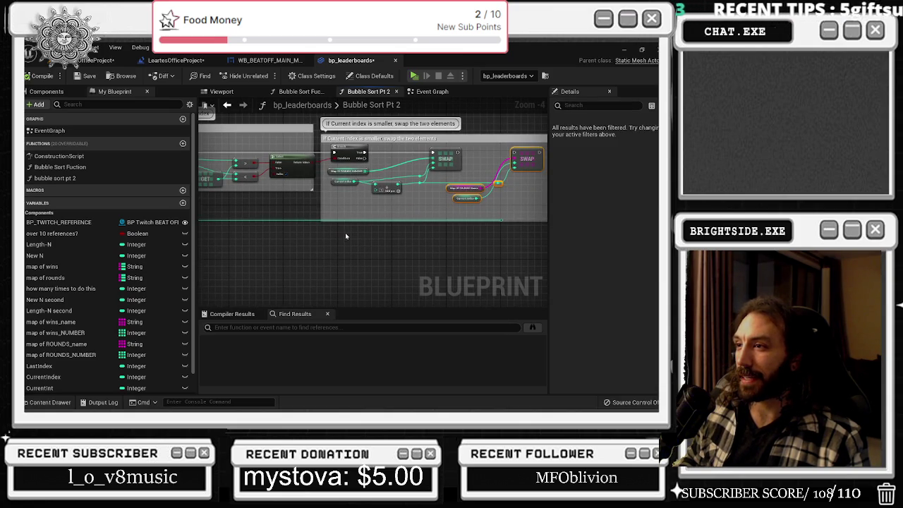
{"action": "scroll", "coordinate": [432, 232], "scroll_direction": "down", "scroll_amount": 2}
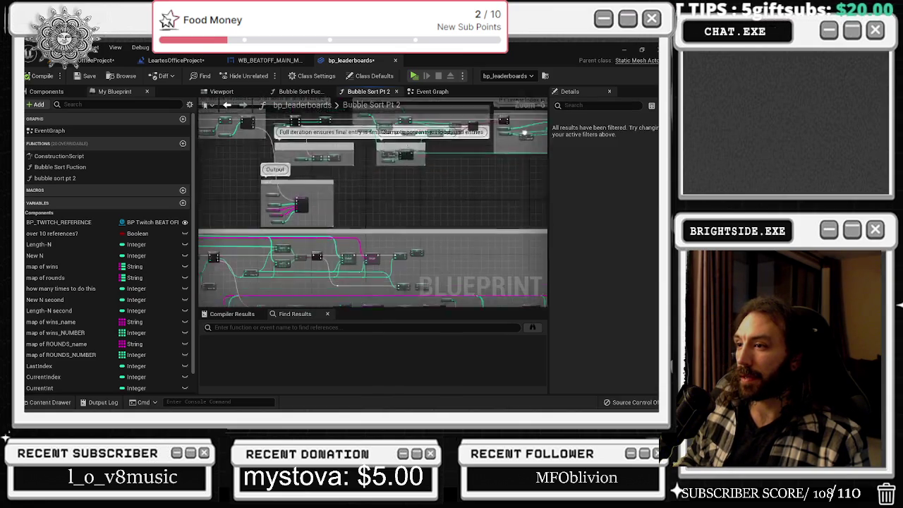
{"action": "left_click_drag", "start_coordinate": [432, 233], "coordinate": [548, 187]}
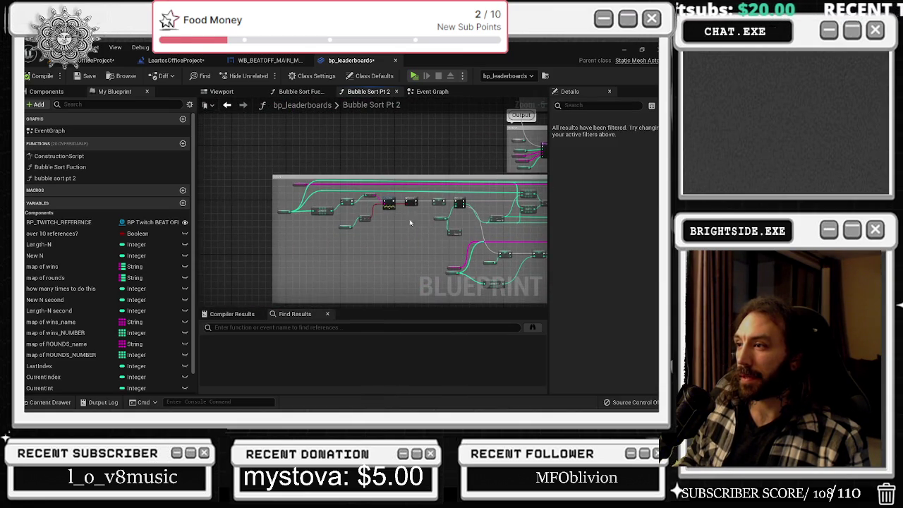
{"action": "left_click_drag", "start_coordinate": [373, 223], "coordinate": [251, 226]}
{"action": "left_click_drag", "start_coordinate": [358, 169], "coordinate": [331, 211]}
{"action": "left_click_drag", "start_coordinate": [233, 185], "coordinate": [289, 177]}
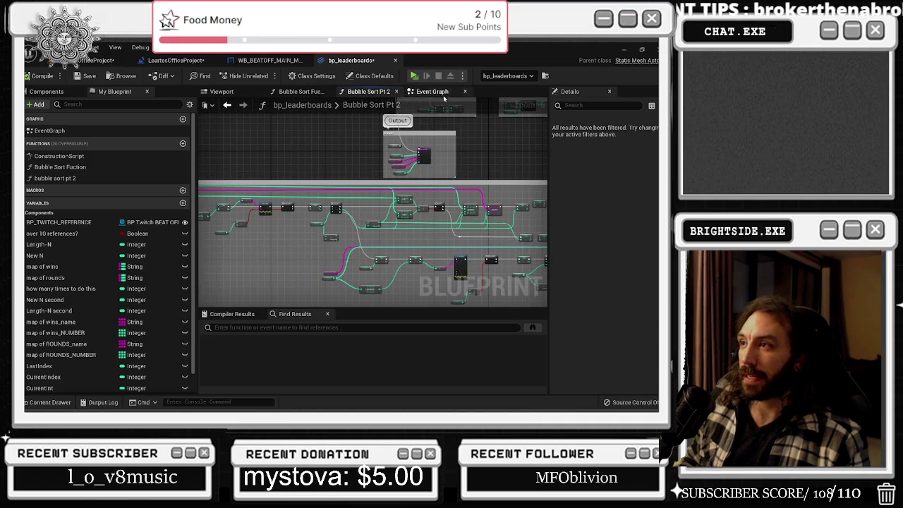
{"action": "left_click", "coordinate": [431, 91]}
{"action": "mouse_move", "coordinate": [204, 275]}
{"action": "left_mouse_down"}
{"action": "mouse_move", "coordinate": [357, 254]}
{"action": "mouse_move", "coordinate": [375, 240]}
{"action": "mouse_move", "coordinate": [232, 250]}
{"action": "left_mouse_up"}
{"action": "left_click_drag", "start_coordinate": [494, 212], "coordinate": [395, 208]}
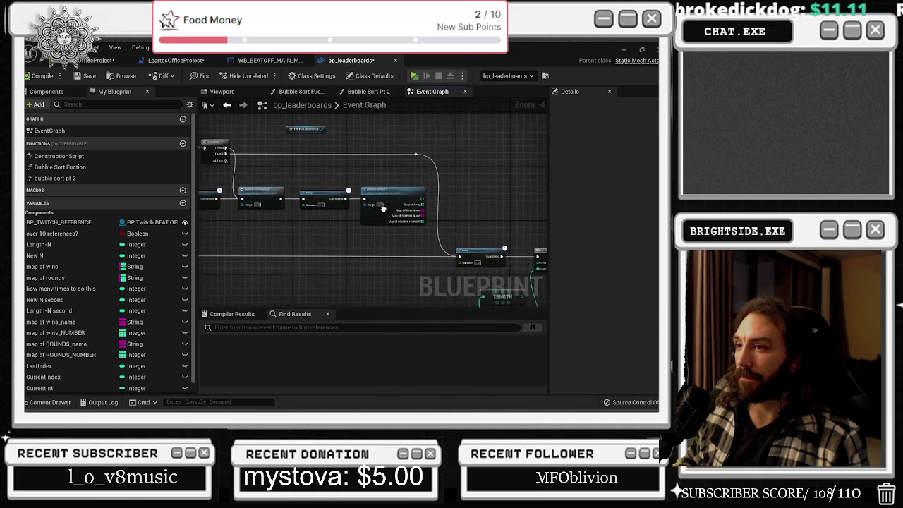
- Inspect the Delay, For Loop and Length nodes and box-select the BP Twitch Reference and Target nodes
{"action": "left_click_drag", "start_coordinate": [466, 268], "coordinate": [345, 251]}
{"action": "scroll", "coordinate": [345, 252], "scroll_direction": "up", "scroll_amount": 1}
{"action": "left_click_drag", "start_coordinate": [400, 230], "coordinate": [361, 230]}
{"action": "left_click", "coordinate": [405, 226]}
{"action": "mouse_move", "coordinate": [289, 304]}
{"action": "left_mouse_down"}
{"action": "mouse_move", "coordinate": [342, 236]}
{"action": "mouse_move", "coordinate": [321, 234]}
{"action": "mouse_move", "coordinate": [339, 297]}
{"action": "mouse_move", "coordinate": [352, 239]}
{"action": "left_mouse_up"}
{"action": "left_click_drag", "start_coordinate": [283, 279], "coordinate": [274, 282]}
{"action": "left_click_drag", "start_coordinate": [246, 139], "coordinate": [402, 186]}
{"action": "mouse_move", "coordinate": [296, 189]}
{"action": "left_mouse_down"}
{"action": "mouse_move", "coordinate": [453, 226]}
{"action": "mouse_move", "coordinate": [376, 208]}
{"action": "mouse_move", "coordinate": [431, 129]}
{"action": "mouse_move", "coordinate": [303, 125]}
{"action": "mouse_move", "coordinate": [204, 166]}
{"action": "mouse_move", "coordinate": [235, 169]}
{"action": "mouse_move", "coordinate": [219, 170]}
{"action": "left_mouse_up"}
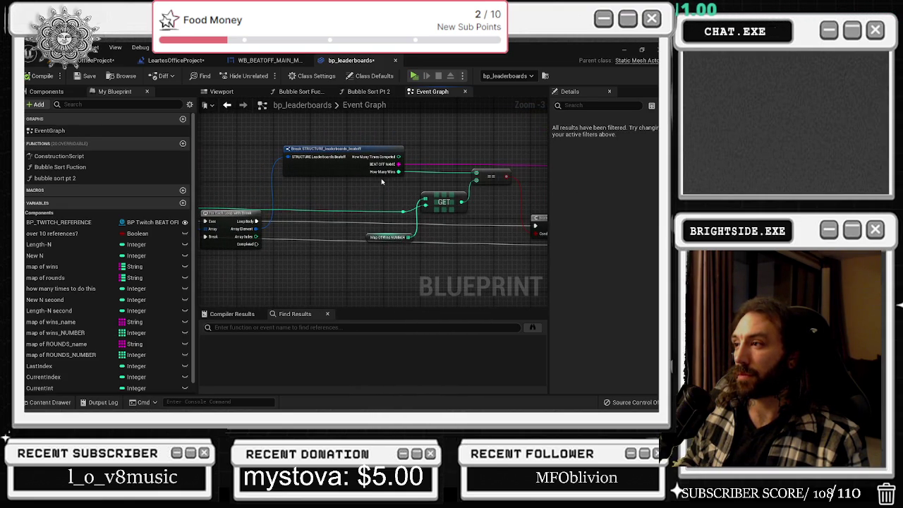
- Select the nodes around GET plus Map Of Wins NUMBER, and shift the AddUnique group slightly right
{"action": "left_click_drag", "start_coordinate": [377, 201], "coordinate": [463, 230]}
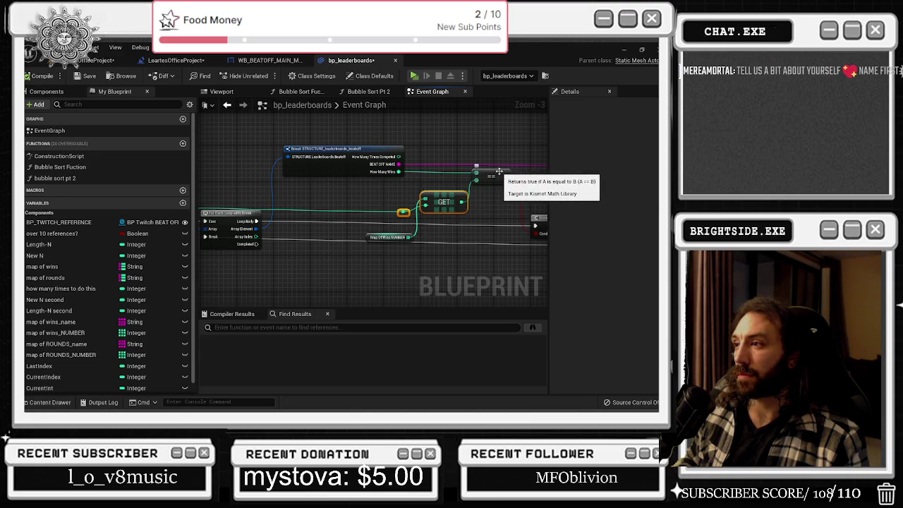
{"action": "left_click", "coordinate": [388, 237], "text": "shift"}
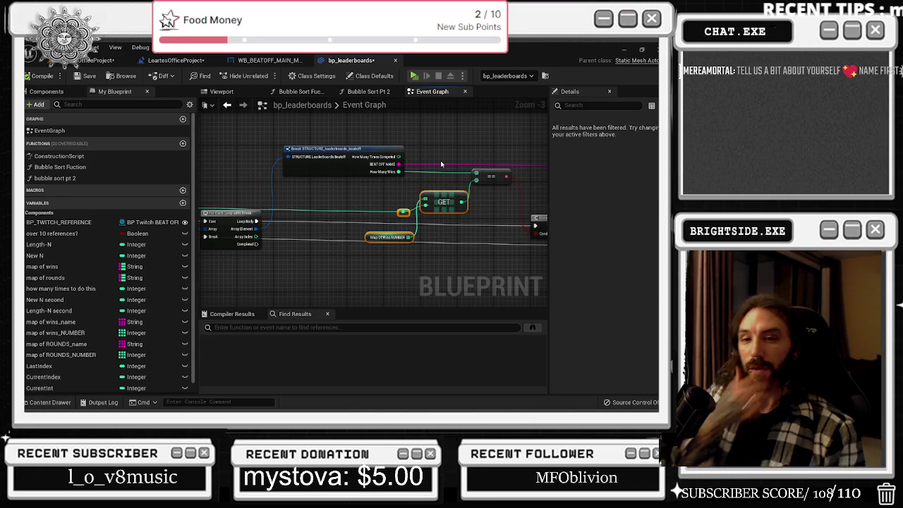
{"action": "mouse_move", "coordinate": [440, 164]}
{"action": "left_mouse_down"}
{"action": "mouse_move", "coordinate": [340, 137]}
{"action": "mouse_move", "coordinate": [277, 154]}
{"action": "left_mouse_up"}
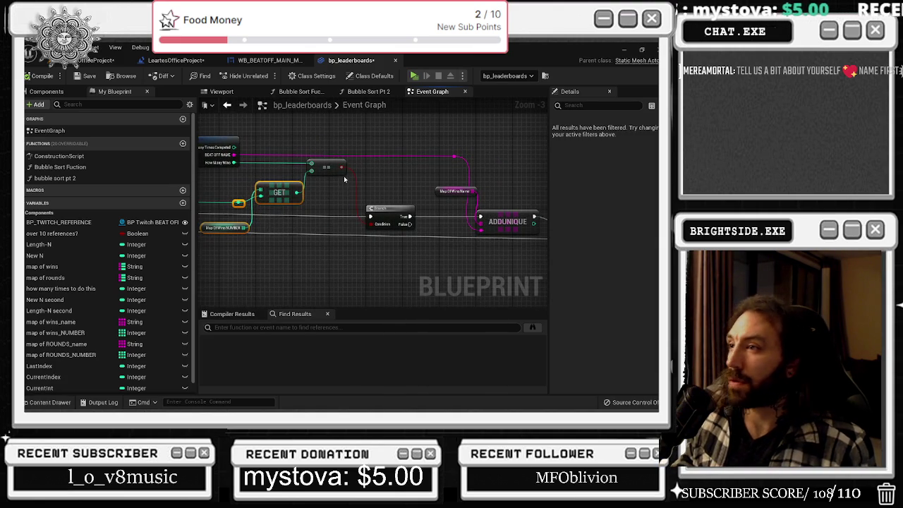
{"action": "left_click_drag", "start_coordinate": [495, 239], "coordinate": [390, 251]}
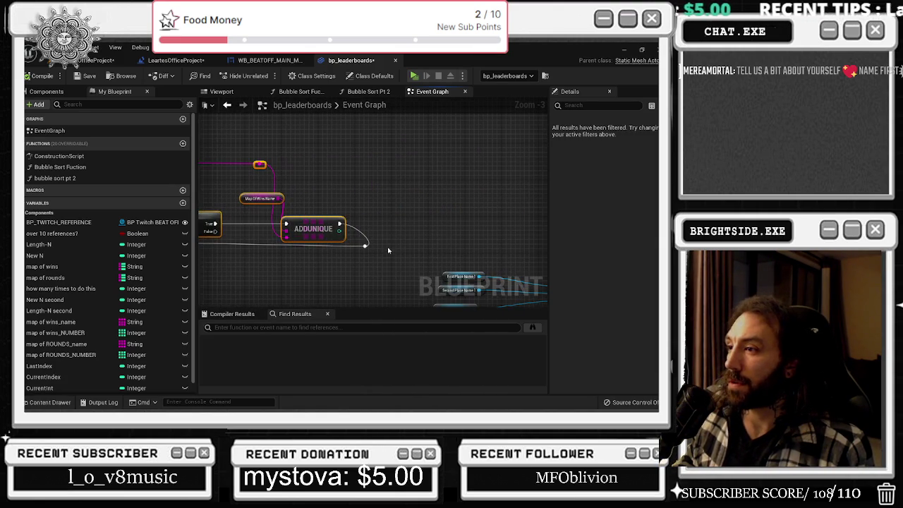
{"action": "left_click_drag", "start_coordinate": [324, 227], "coordinate": [334, 227]}
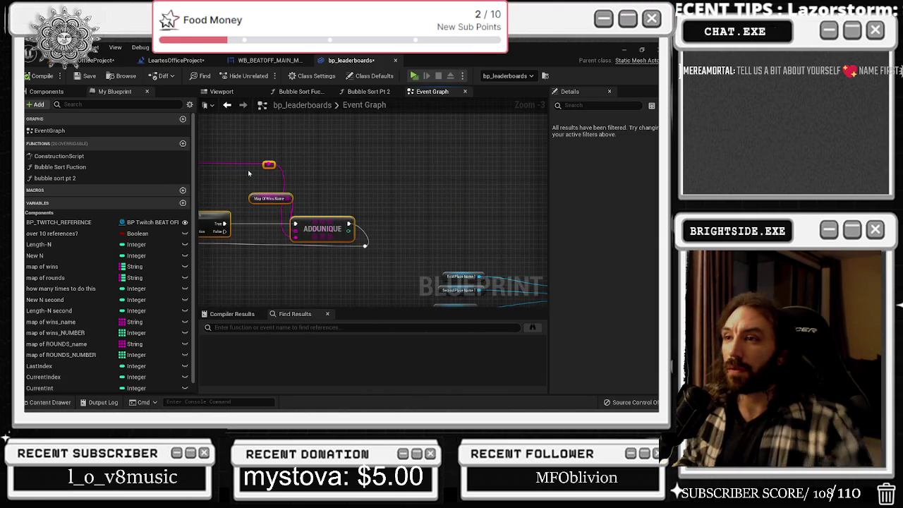
{"action": "left_click_drag", "start_coordinate": [248, 174], "coordinate": [273, 166]}
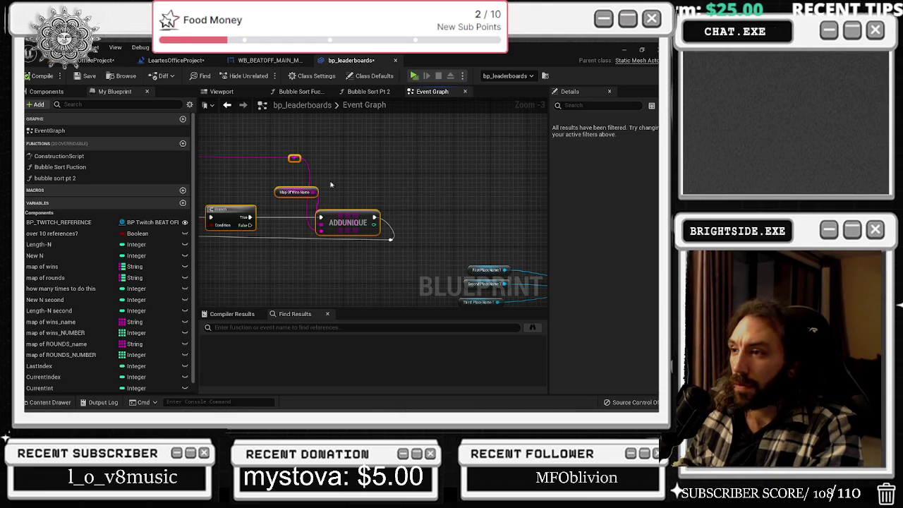
- Scan the many-pin node cluster and LENGTH nodes, then switch to the LeartesOfficeProject level
{"action": "scroll", "coordinate": [321, 186], "scroll_direction": "down", "scroll_amount": 2}
{"action": "mouse_move", "coordinate": [321, 186]}
{"action": "left_mouse_down"}
{"action": "mouse_move", "coordinate": [428, 141]}
{"action": "mouse_move", "coordinate": [383, 204]}
{"action": "mouse_move", "coordinate": [430, 204]}
{"action": "mouse_move", "coordinate": [351, 260]}
{"action": "mouse_move", "coordinate": [368, 246]}
{"action": "left_mouse_up"}
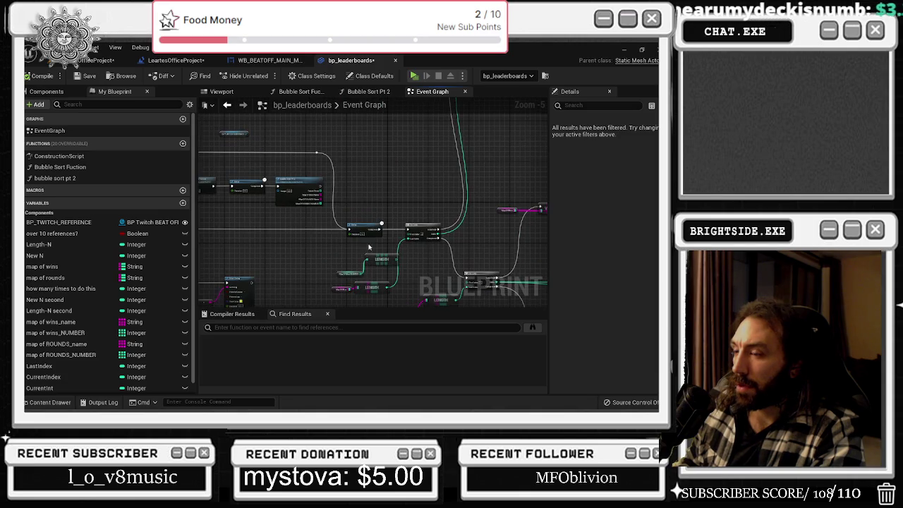
{"action": "left_click_drag", "start_coordinate": [288, 210], "coordinate": [403, 242]}
{"action": "mouse_move", "coordinate": [282, 283]}
{"action": "left_mouse_down"}
{"action": "mouse_move", "coordinate": [372, 261]}
{"action": "mouse_move", "coordinate": [323, 248]}
{"action": "mouse_move", "coordinate": [326, 287]}
{"action": "left_mouse_up"}
{"action": "scroll", "coordinate": [331, 282], "scroll_direction": "up", "scroll_amount": 2}
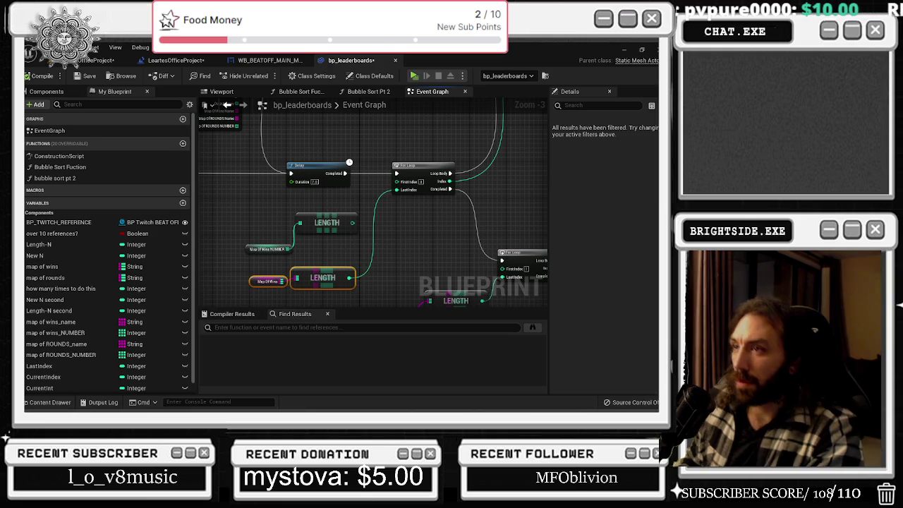
{"action": "left_click", "coordinate": [92, 61]}
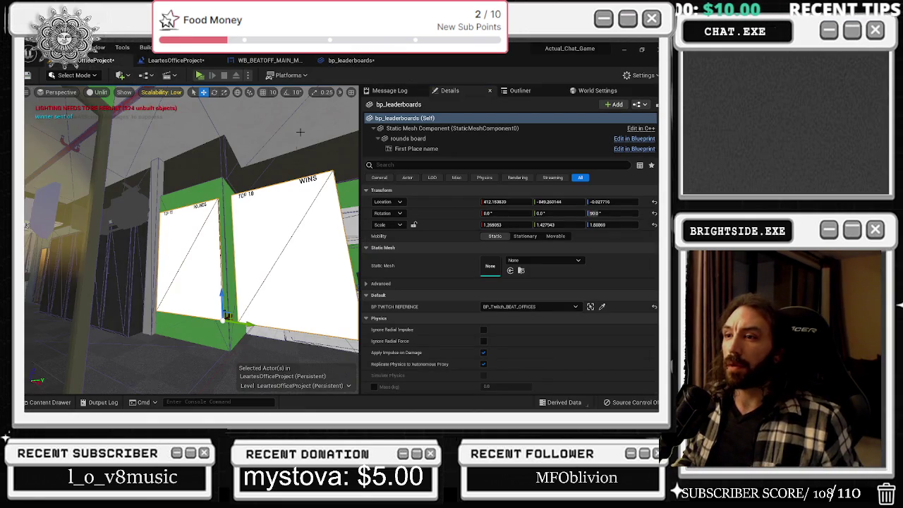
- Open the boards' blueprint, check the Level Blueprint and WB_BEATOFF_MAIN_MENU graphs, and return to bp_leaderboards
{"action": "mouse_move", "coordinate": [199, 209]}
{"action": "left_mouse_down"}
{"action": "mouse_move", "coordinate": [185, 211]}
{"action": "mouse_move", "coordinate": [199, 209]}
{"action": "left_mouse_up"}
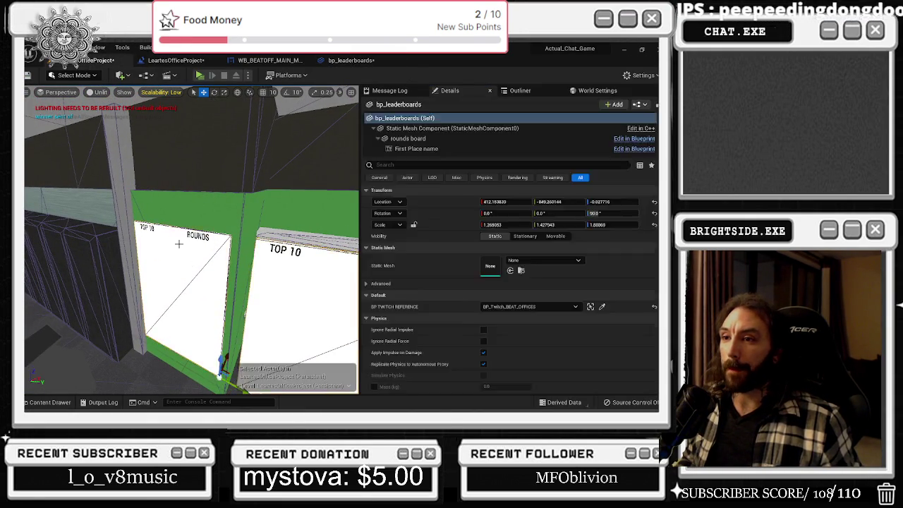
{"action": "double_click", "coordinate": [210, 232]}
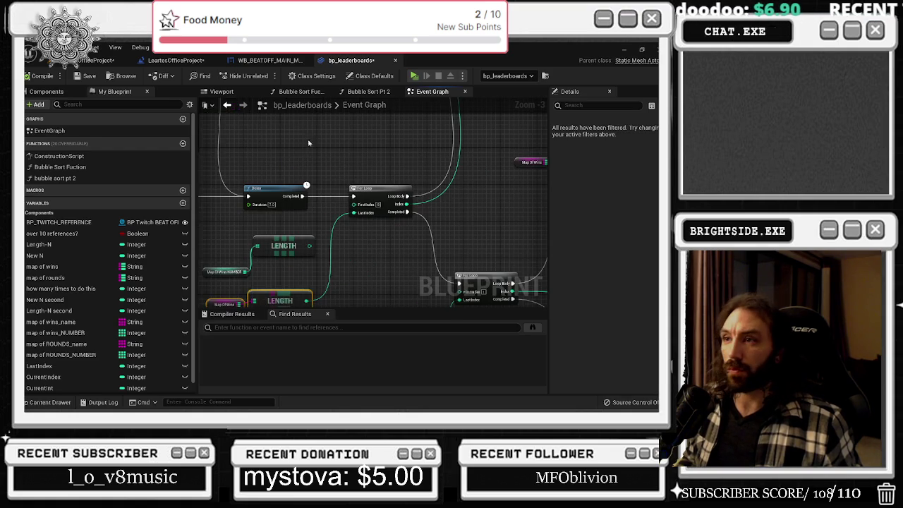
{"action": "left_click", "coordinate": [175, 60]}
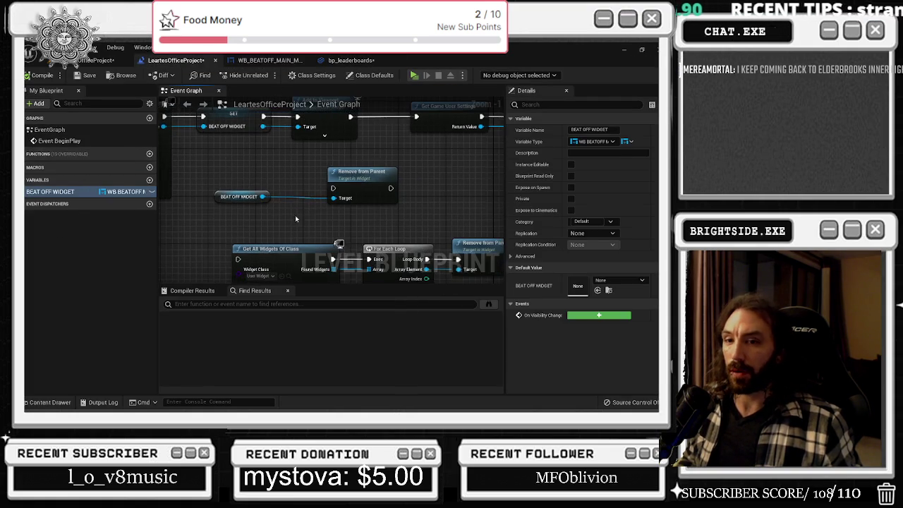
{"action": "left_click", "coordinate": [238, 196]}
{"action": "left_click_drag", "start_coordinate": [233, 180], "coordinate": [351, 222]}
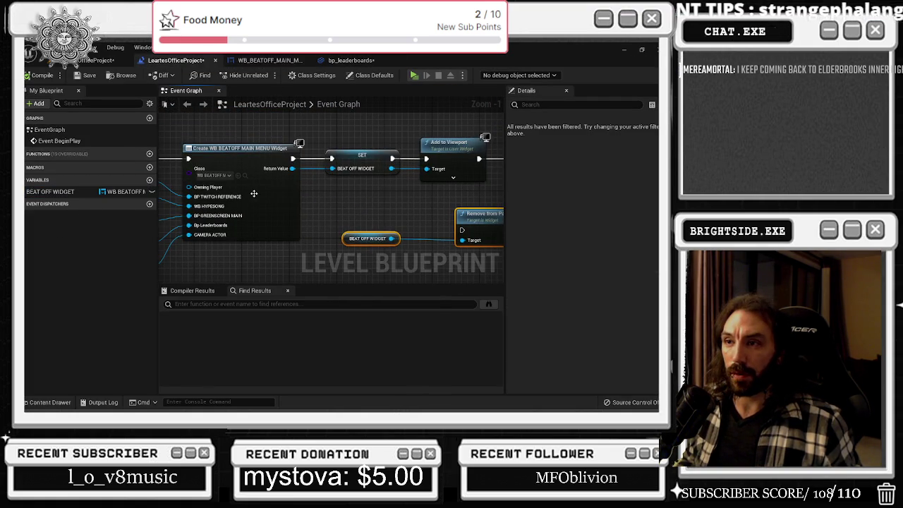
{"action": "left_click", "coordinate": [280, 60]}
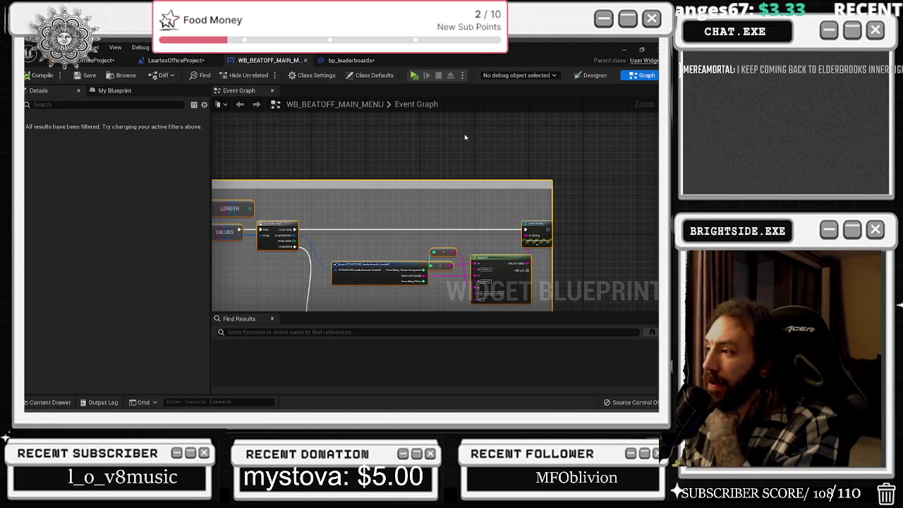
{"action": "left_click", "coordinate": [350, 60]}
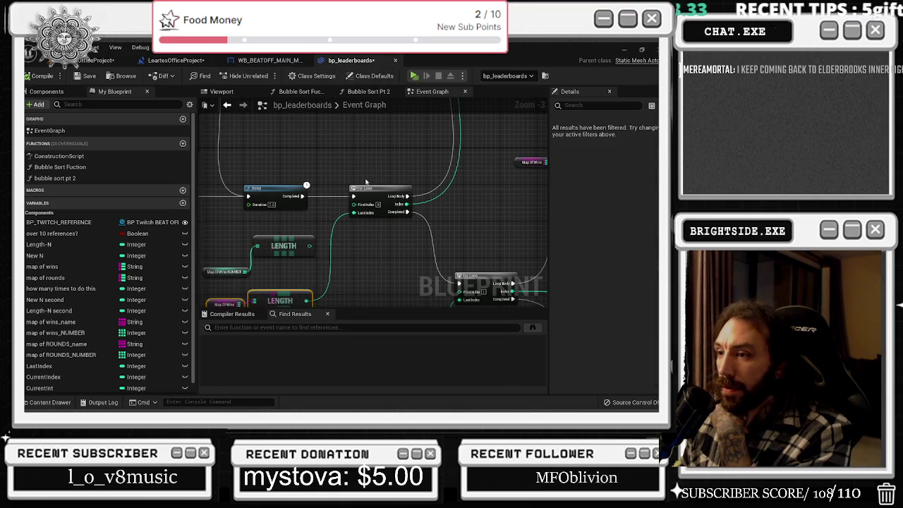
- Inspect the Map Of Wins getter, LENGTH, BP_TWITCH_REFERENCE and VALUES nodes along the bp_leaderboards loop
{"action": "left_click", "coordinate": [245, 274]}
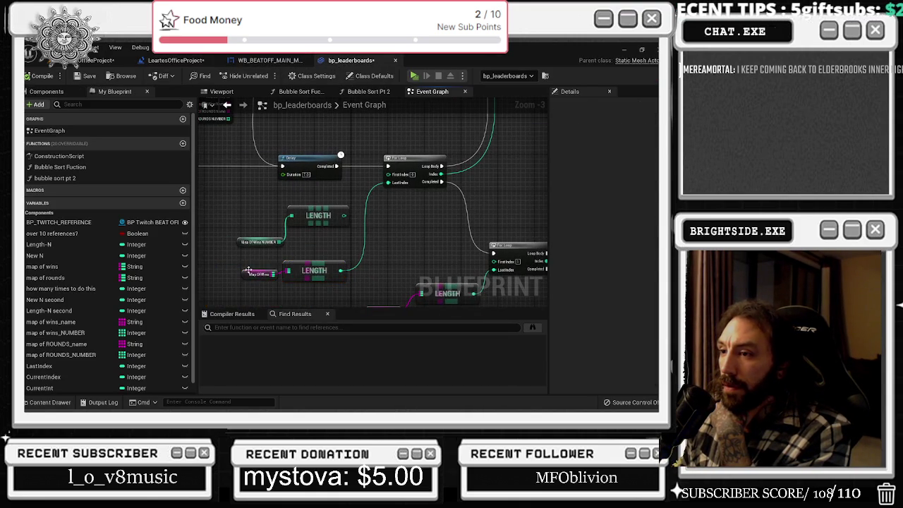
{"action": "left_click", "coordinate": [314, 270]}
{"action": "mouse_move", "coordinate": [314, 270]}
{"action": "left_mouse_down"}
{"action": "mouse_move", "coordinate": [282, 256]}
{"action": "mouse_move", "coordinate": [255, 318]}
{"action": "left_mouse_up"}
{"action": "mouse_move", "coordinate": [494, 176]}
{"action": "left_mouse_down"}
{"action": "mouse_move", "coordinate": [370, 255]}
{"action": "mouse_move", "coordinate": [398, 244]}
{"action": "left_mouse_up"}
{"action": "left_click_drag", "start_coordinate": [386, 200], "coordinate": [125, 239]}
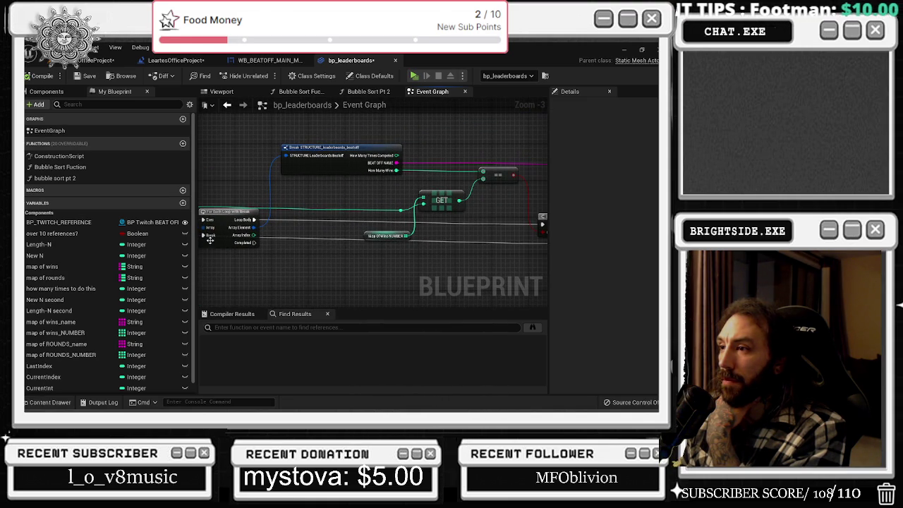
{"action": "scroll", "coordinate": [438, 234], "scroll_direction": "down", "scroll_amount": 4}
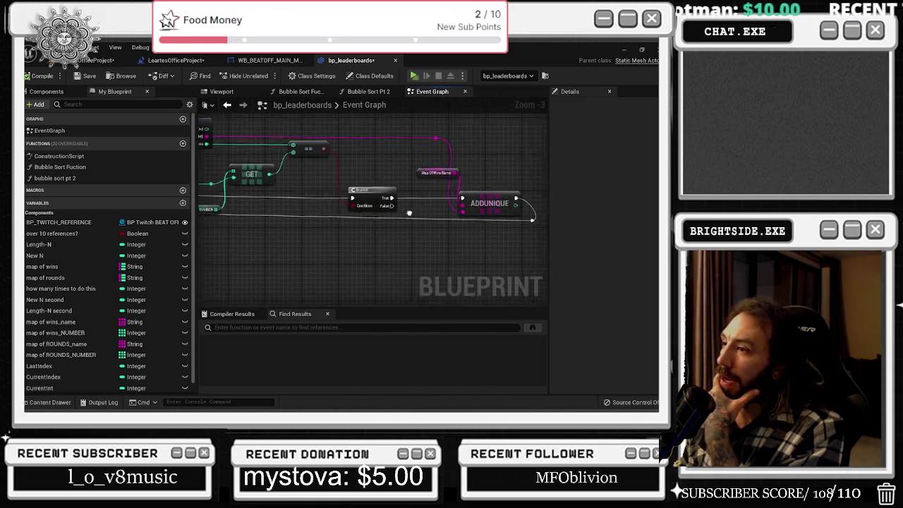
{"action": "scroll", "coordinate": [266, 218], "scroll_direction": "up", "scroll_amount": 3}
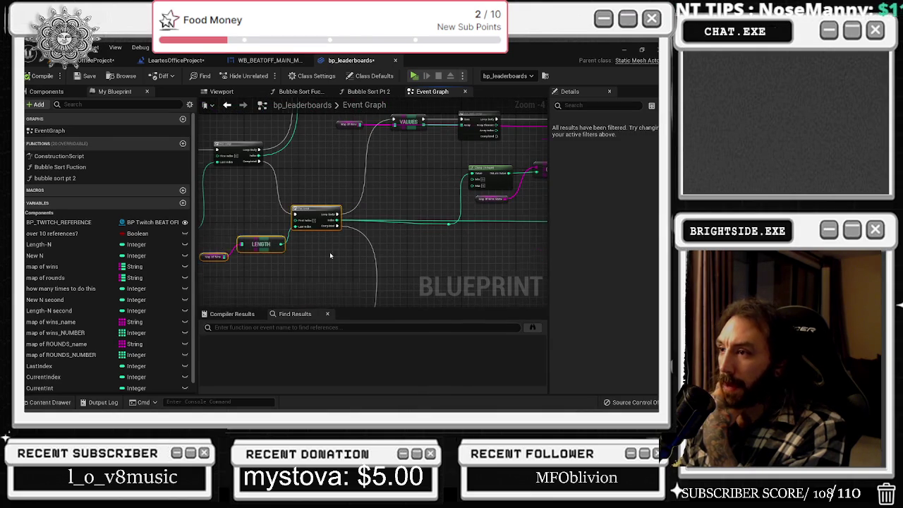
{"action": "scroll", "coordinate": [344, 215], "scroll_direction": "up", "scroll_amount": 1}
{"action": "left_click", "coordinate": [344, 212]}
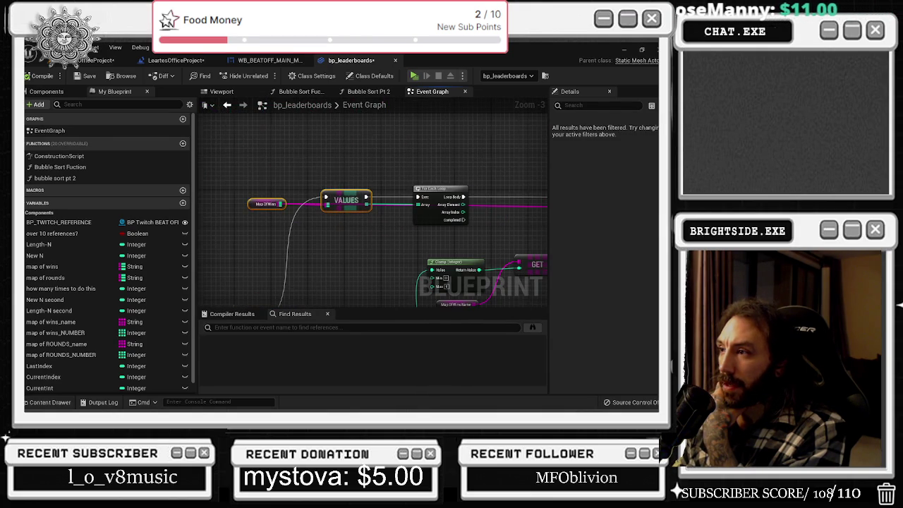
{"action": "left_click_drag", "start_coordinate": [382, 241], "coordinate": [208, 235]}
- Follow the Map Of Wins Name wires to the To Text node, then back to VALUES, FIND and GET
{"action": "left_click", "coordinate": [281, 287]}
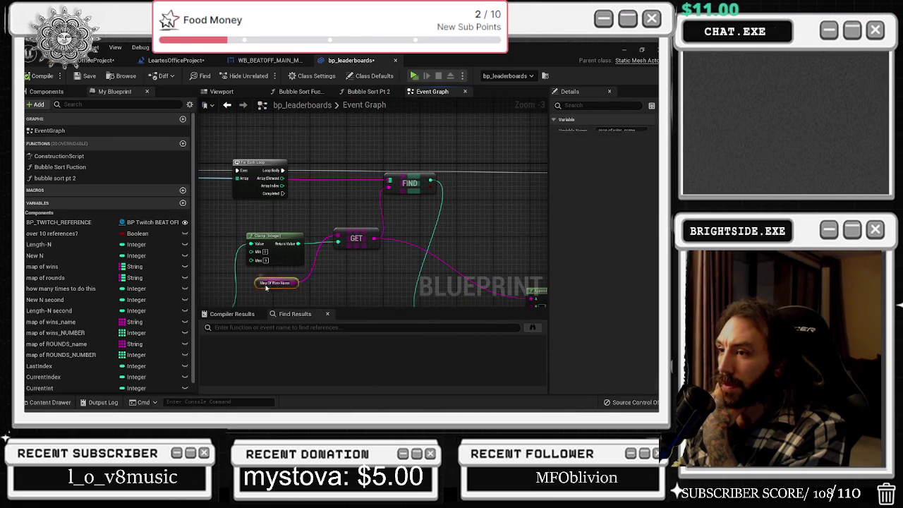
{"action": "mouse_move", "coordinate": [426, 213]}
{"action": "left_mouse_down"}
{"action": "mouse_move", "coordinate": [361, 163]}
{"action": "mouse_move", "coordinate": [338, 156]}
{"action": "mouse_move", "coordinate": [303, 84]}
{"action": "mouse_move", "coordinate": [240, 120]}
{"action": "left_mouse_up"}
{"action": "scroll", "coordinate": [422, 291], "scroll_direction": "down", "scroll_amount": 2}
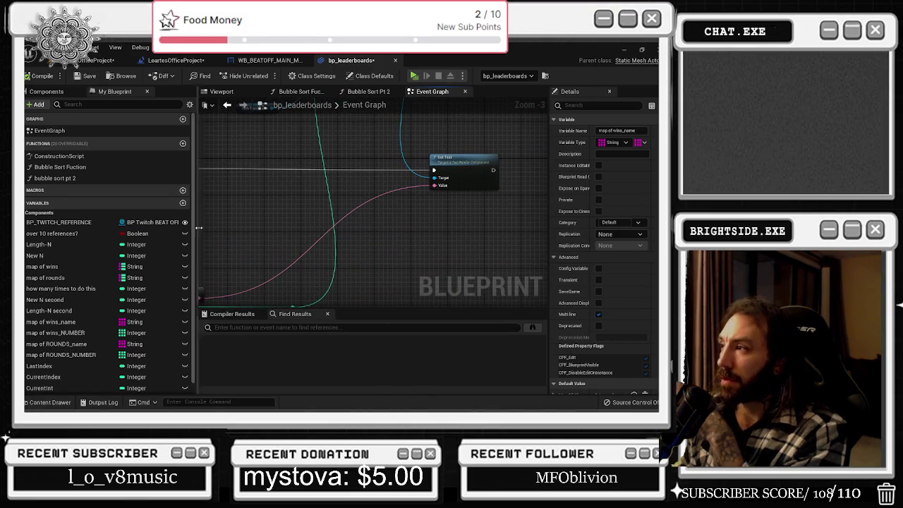
{"action": "left_click_drag", "start_coordinate": [358, 208], "coordinate": [323, 223]}
{"action": "scroll", "coordinate": [324, 224], "scroll_direction": "up", "scroll_amount": 2}
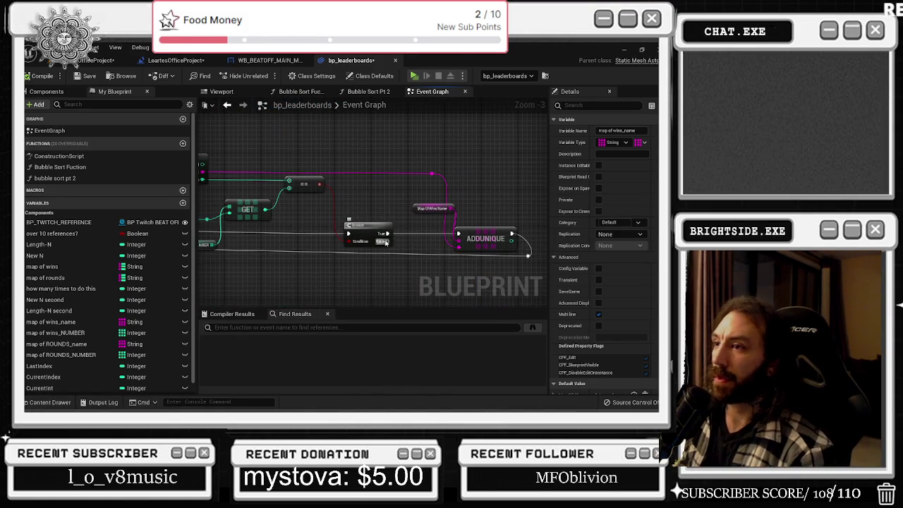
{"action": "scroll", "coordinate": [391, 183], "scroll_direction": "down", "scroll_amount": 4}
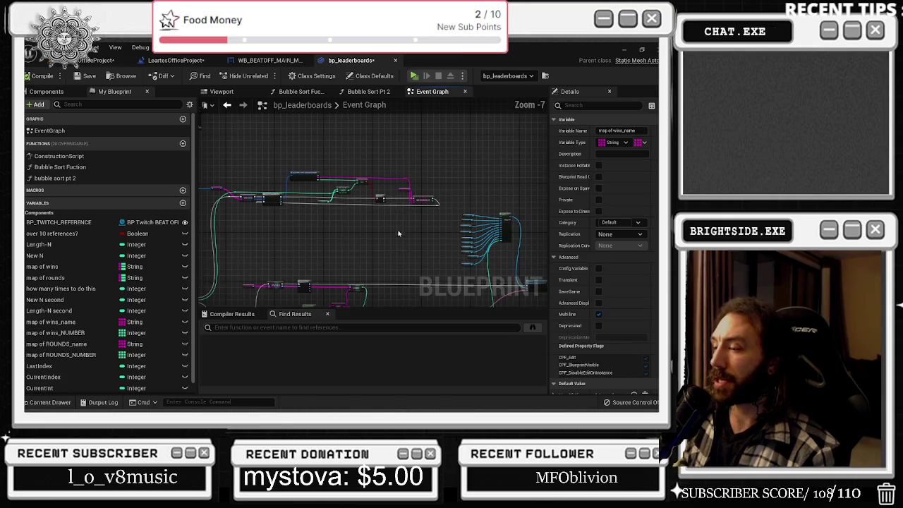
{"action": "scroll", "coordinate": [346, 211], "scroll_direction": "up", "scroll_amount": 1}
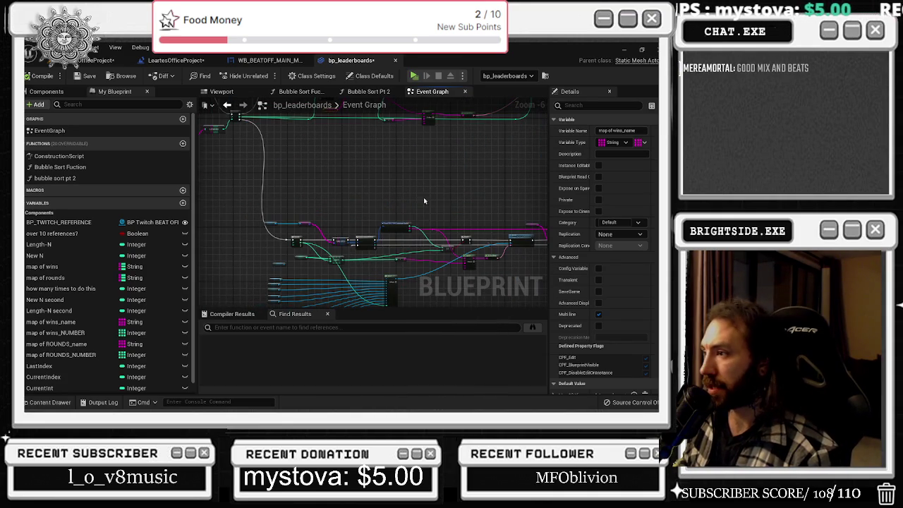
{"action": "left_click_drag", "start_coordinate": [427, 219], "coordinate": [357, 145]}
{"action": "scroll", "coordinate": [465, 185], "scroll_direction": "up", "scroll_amount": 2}
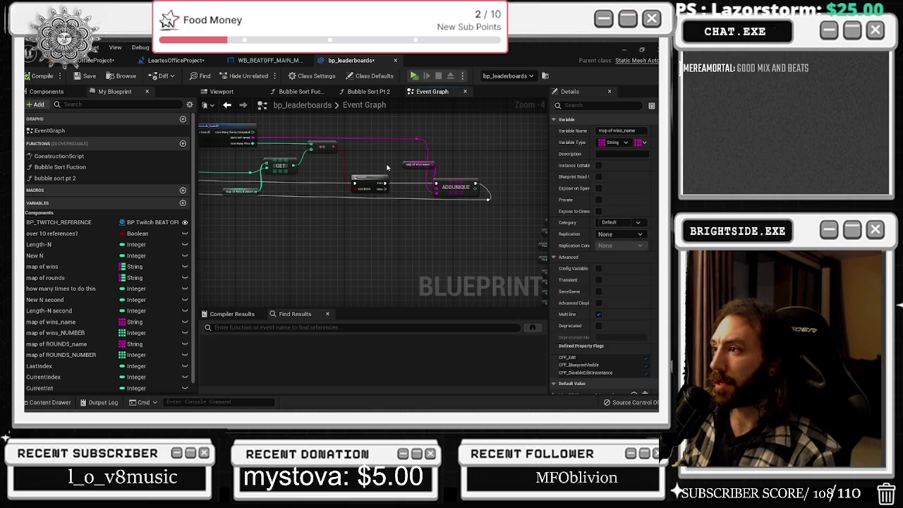
{"action": "left_click_drag", "start_coordinate": [433, 189], "coordinate": [436, 235]}
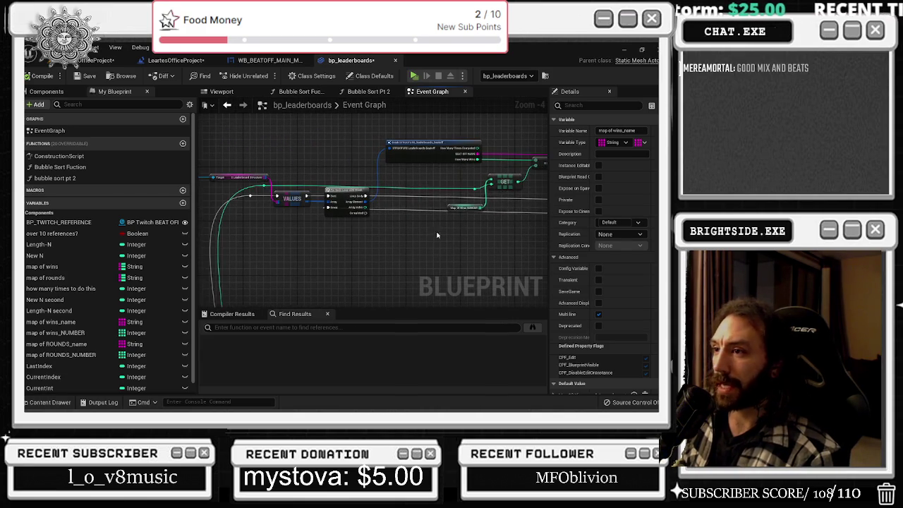
{"action": "left_click_drag", "start_coordinate": [349, 143], "coordinate": [301, 234]}
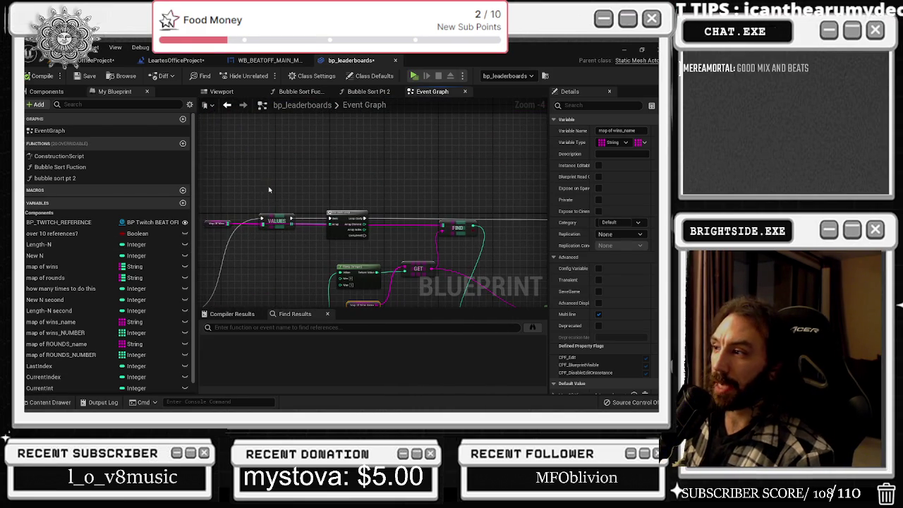
- Switch to the WB_BEATOFF_MAIN_MENU widget blueprint's Event Graph
{"action": "left_click", "coordinate": [85, 61]}
{"action": "left_click", "coordinate": [268, 61]}
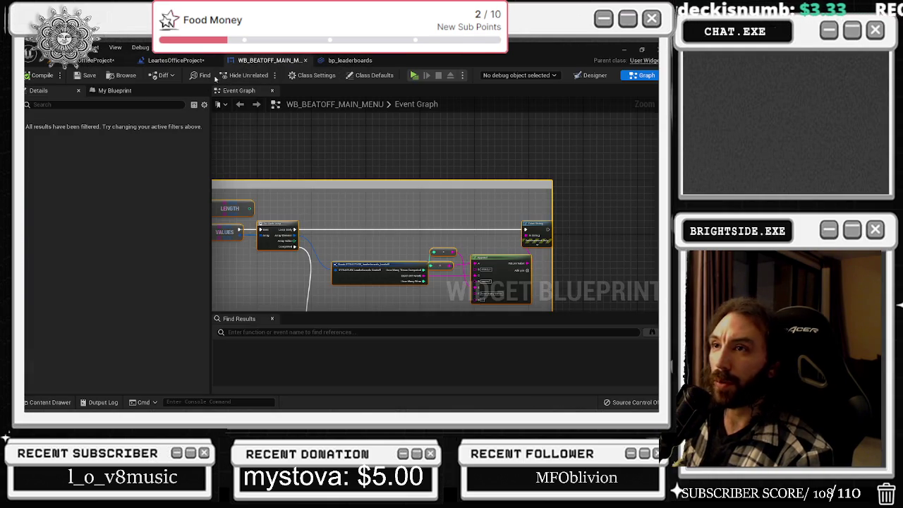
{"action": "left_click", "coordinate": [84, 61]}
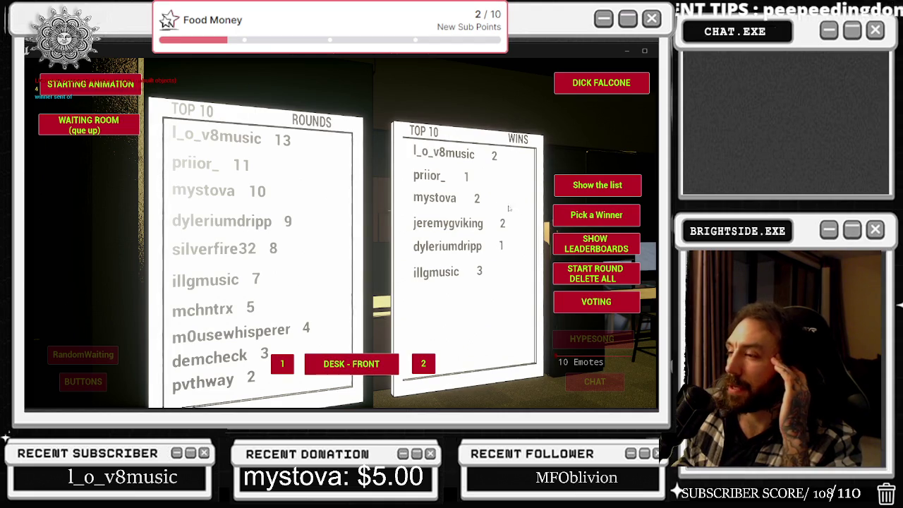
- Show the leaderboards and print the wins and name lists in the running game
{"action": "left_click", "coordinate": [596, 243]}
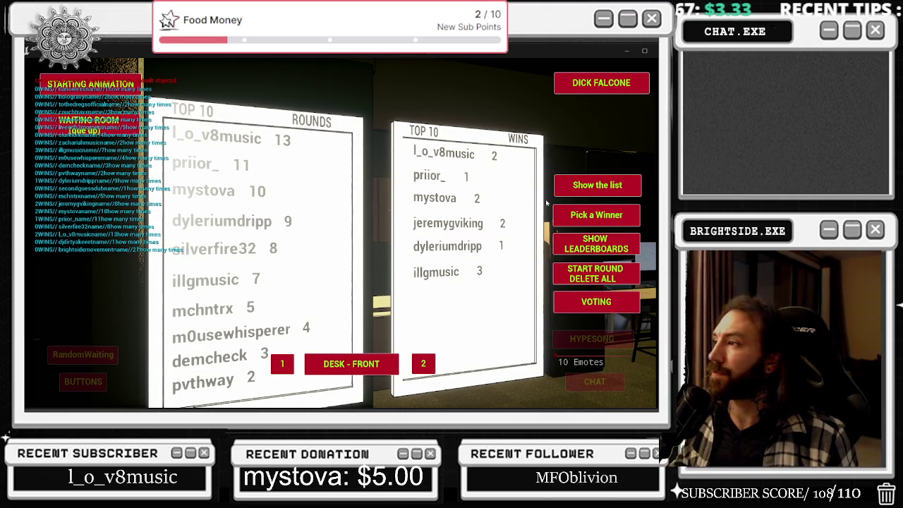
{"action": "left_click", "coordinate": [574, 186]}
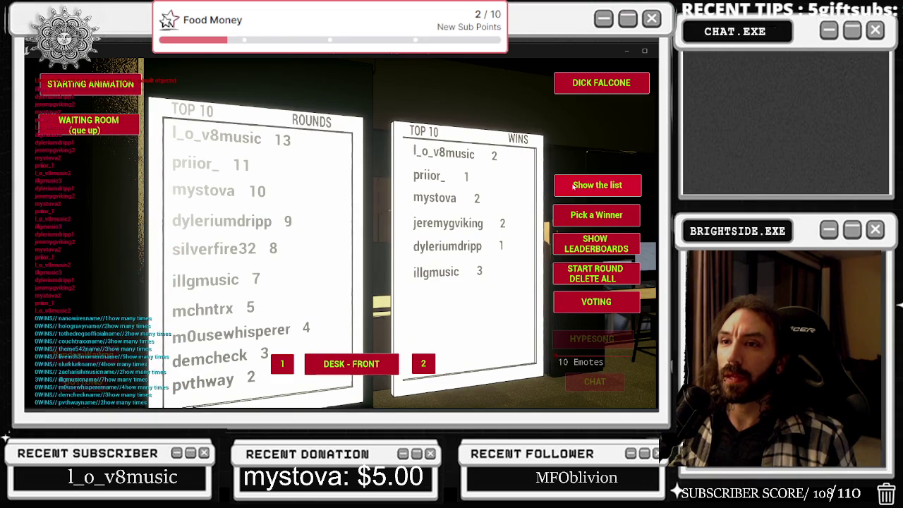
{"action": "key", "text": "alt+Tab"}
- Select the bp_leaderboards actor and open its blueprint to the Bubble Sort Pt 2 graph
{"action": "left_click", "coordinate": [251, 176]}
{"action": "left_click", "coordinate": [268, 60]}
{"action": "left_click", "coordinate": [339, 60]}
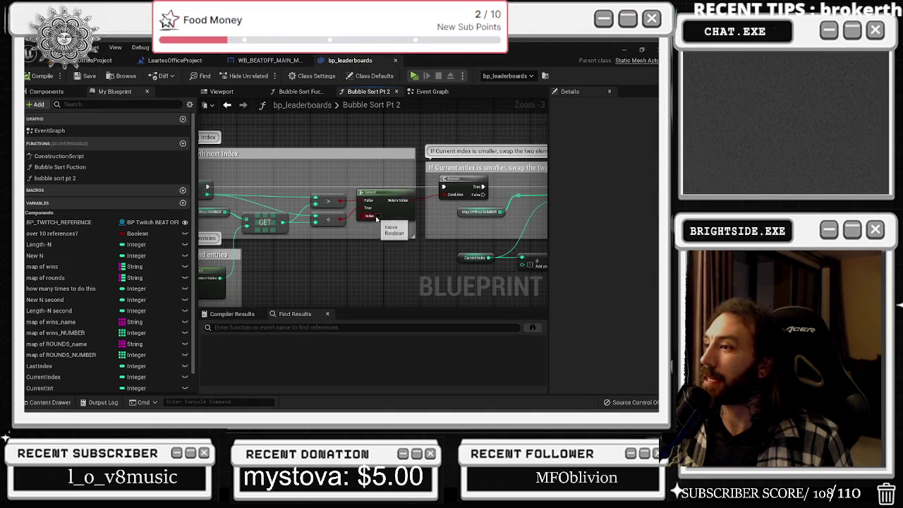
- In Bubble Sort Fuction, duplicate the comparison node and wire How Many Wins into the new > node
{"action": "mouse_move", "coordinate": [377, 220]}
{"action": "left_mouse_down"}
{"action": "mouse_move", "coordinate": [321, 277]}
{"action": "mouse_move", "coordinate": [418, 271]}
{"action": "left_mouse_up"}
{"action": "left_click", "coordinate": [299, 91]}
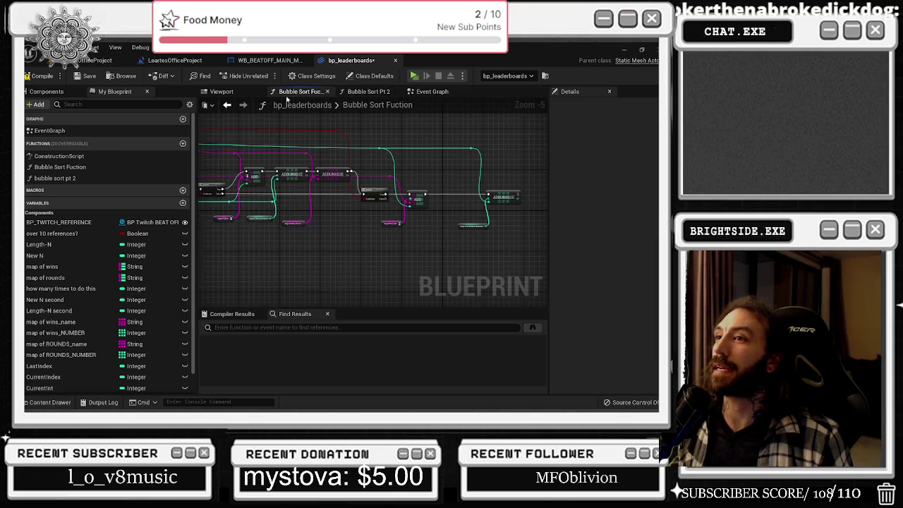
{"action": "left_click", "coordinate": [221, 91]}
{"action": "left_click", "coordinate": [300, 91]}
{"action": "scroll", "coordinate": [315, 164], "scroll_direction": "up", "scroll_amount": 2}
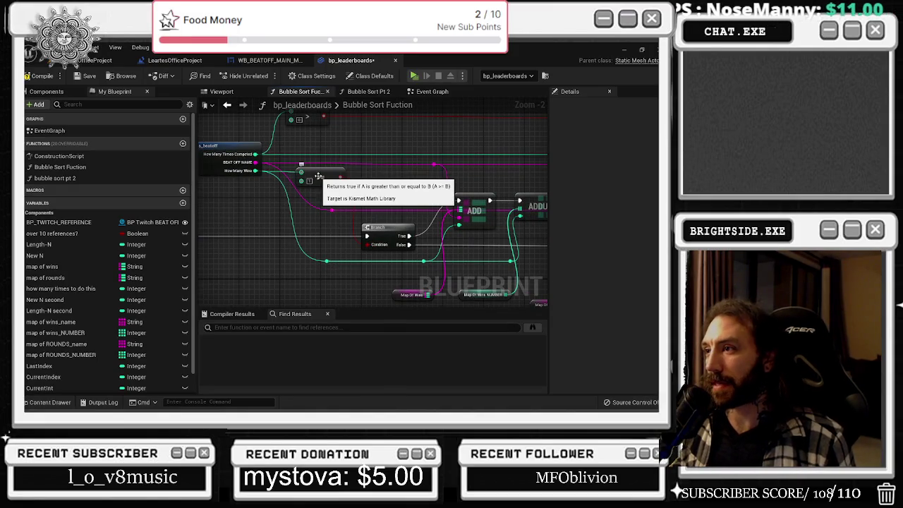
{"action": "left_click_drag", "start_coordinate": [318, 176], "coordinate": [389, 172]}
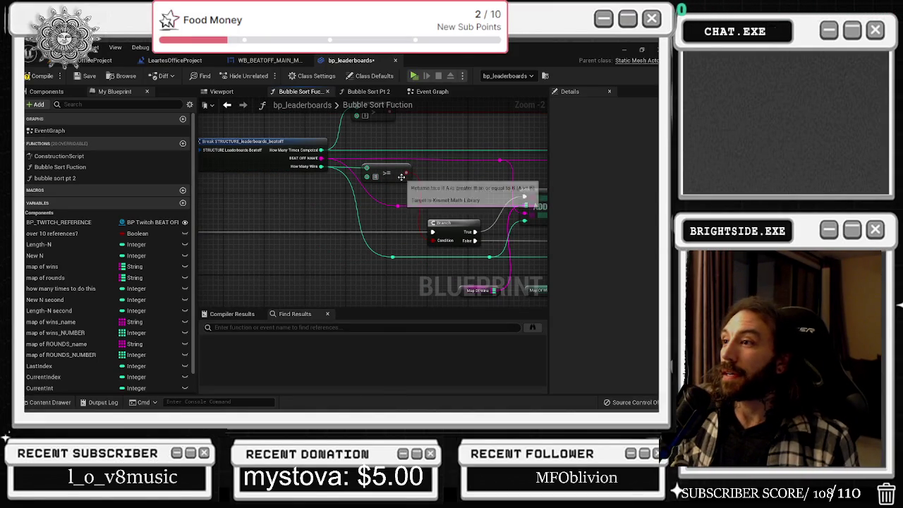
{"action": "mouse_move", "coordinate": [400, 177]}
{"action": "left_mouse_down"}
{"action": "mouse_move", "coordinate": [399, 217]}
{"action": "mouse_move", "coordinate": [384, 220]}
{"action": "left_mouse_up"}
{"action": "left_click", "coordinate": [374, 132]}
{"action": "key", "text": "ctrl+c"}
{"action": "key", "text": "ctrl+v"}
{"action": "left_click_drag", "start_coordinate": [321, 183], "coordinate": [369, 217]}
- Move the >= and new > nodes up, then box-select the Branch, reroute and Map Of Wins nodes
{"action": "left_click_drag", "start_coordinate": [387, 185], "coordinate": [384, 151]}
{"action": "mouse_move", "coordinate": [388, 215]}
{"action": "left_mouse_down"}
{"action": "mouse_move", "coordinate": [387, 187]}
{"action": "mouse_move", "coordinate": [285, 182]}
{"action": "left_mouse_up"}
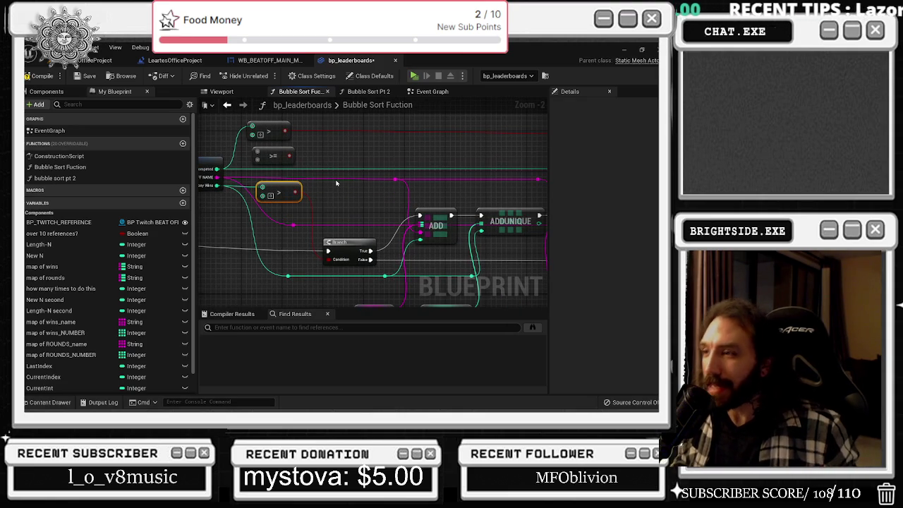
{"action": "left_click_drag", "start_coordinate": [432, 210], "coordinate": [376, 201]}
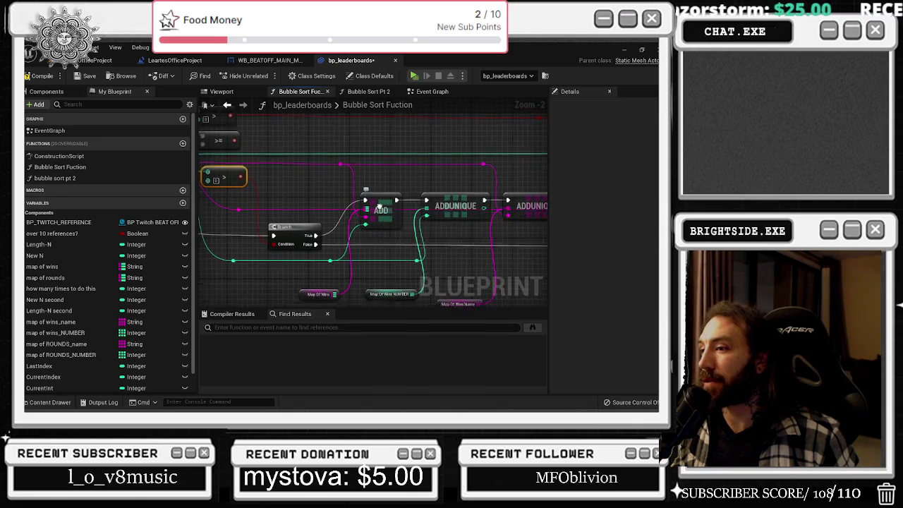
{"action": "mouse_move", "coordinate": [280, 170]}
{"action": "left_mouse_down"}
{"action": "mouse_move", "coordinate": [363, 242]}
{"action": "mouse_move", "coordinate": [368, 283]}
{"action": "left_mouse_up"}
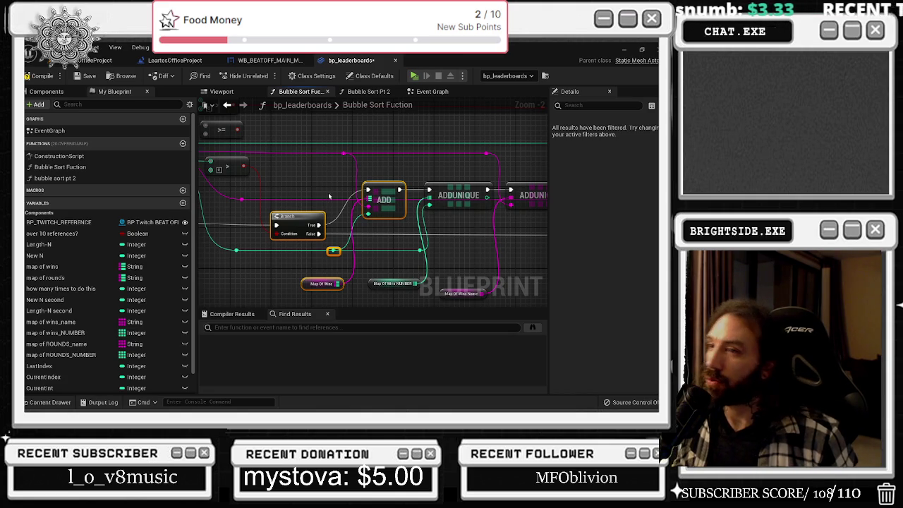
{"action": "scroll", "coordinate": [385, 263], "scroll_direction": "down", "scroll_amount": 6}
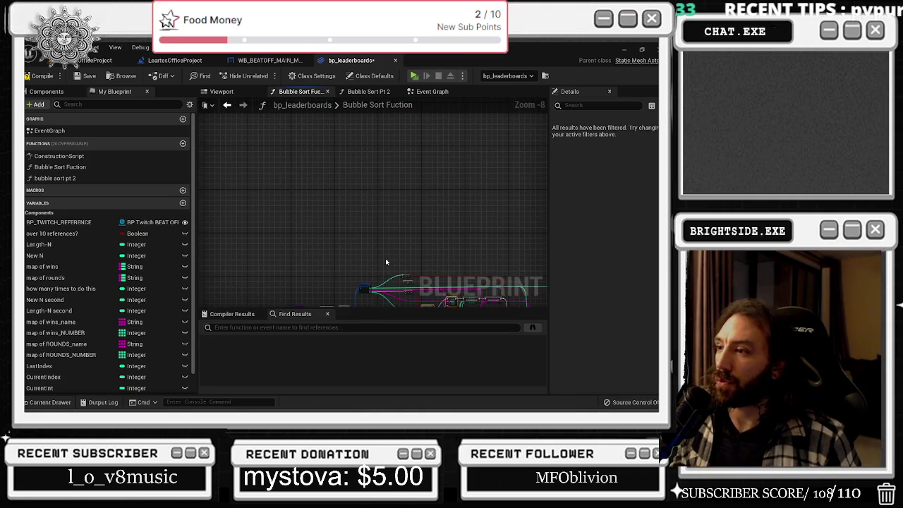
{"action": "left_click", "coordinate": [368, 91]}
- Review the check the list chain from KEYS and For Each Loop to Print String, then save the blueprint
{"action": "scroll", "coordinate": [334, 189], "scroll_direction": "down", "scroll_amount": 3}
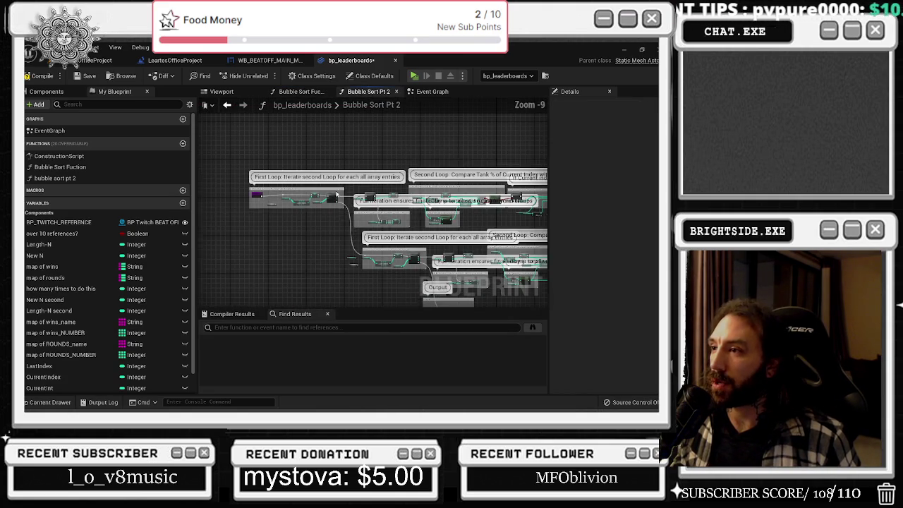
{"action": "left_click", "coordinate": [431, 91]}
{"action": "scroll", "coordinate": [387, 218], "scroll_direction": "up", "scroll_amount": 8}
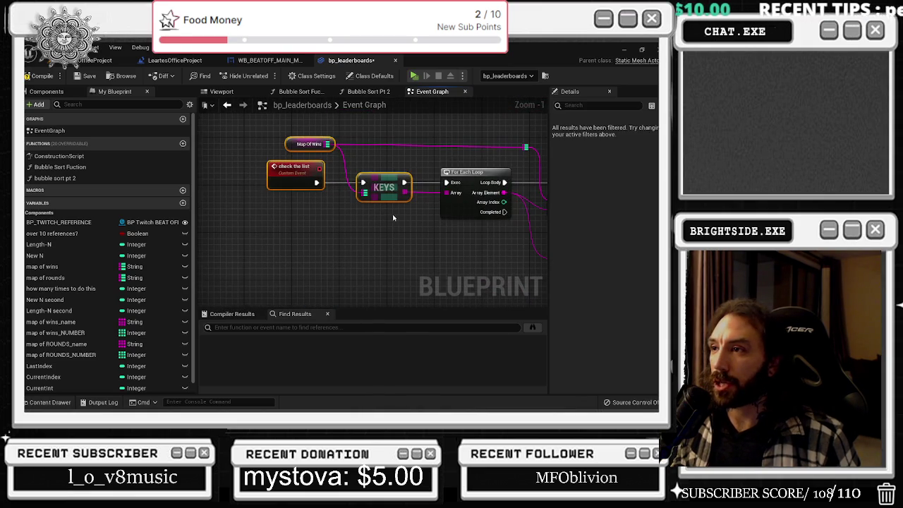
{"action": "left_click_drag", "start_coordinate": [406, 209], "coordinate": [310, 225]}
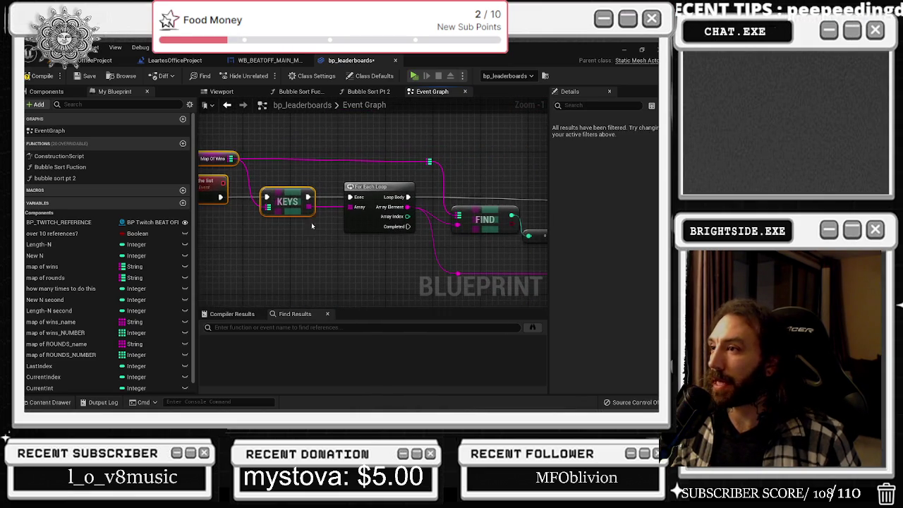
{"action": "left_click_drag", "start_coordinate": [339, 256], "coordinate": [127, 249]}
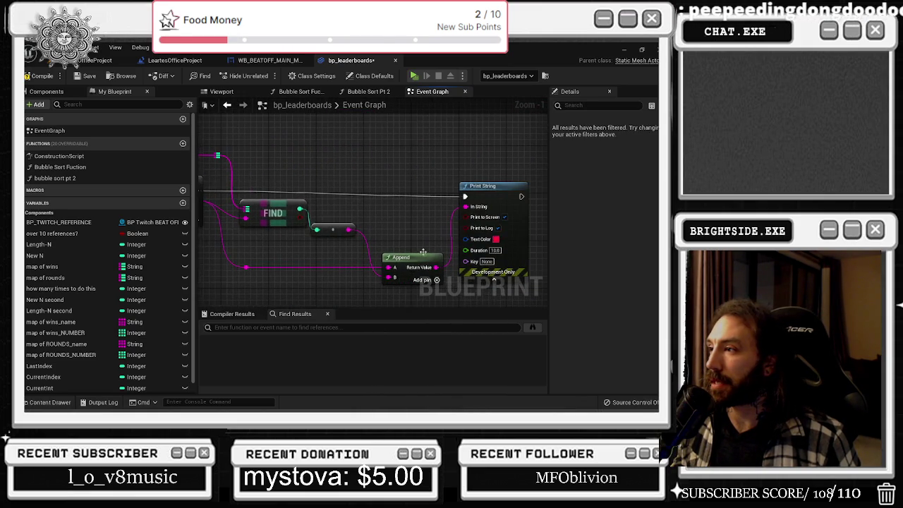
{"action": "mouse_move", "coordinate": [446, 194]}
{"action": "left_mouse_down"}
{"action": "mouse_move", "coordinate": [505, 189]}
{"action": "mouse_move", "coordinate": [486, 170]}
{"action": "mouse_move", "coordinate": [404, 165]}
{"action": "left_mouse_up"}
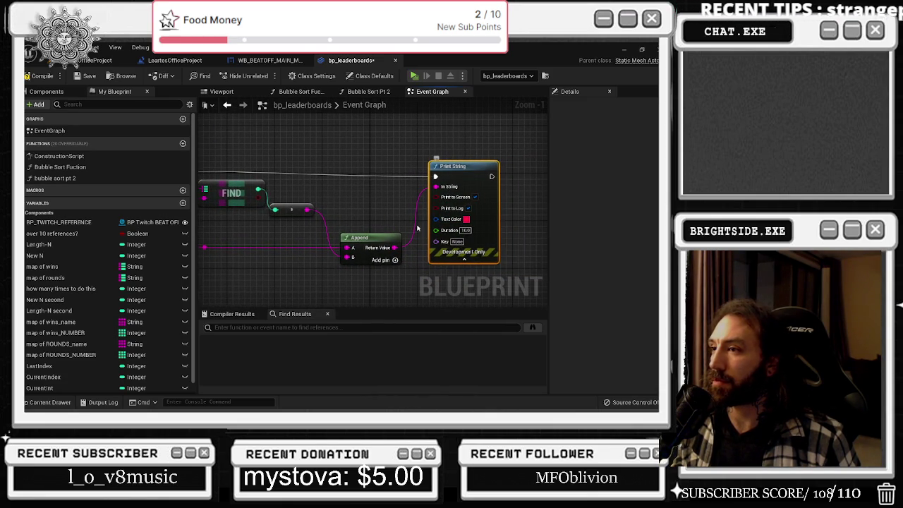
{"action": "mouse_move", "coordinate": [367, 272]}
{"action": "left_mouse_down"}
{"action": "mouse_move", "coordinate": [431, 261]}
{"action": "mouse_move", "coordinate": [543, 265]}
{"action": "left_mouse_up"}
{"action": "mouse_move", "coordinate": [212, 127]}
{"action": "left_mouse_down"}
{"action": "mouse_move", "coordinate": [324, 124]}
{"action": "mouse_move", "coordinate": [248, 138]}
{"action": "mouse_move", "coordinate": [395, 201]}
{"action": "mouse_move", "coordinate": [508, 215]}
{"action": "left_mouse_up"}
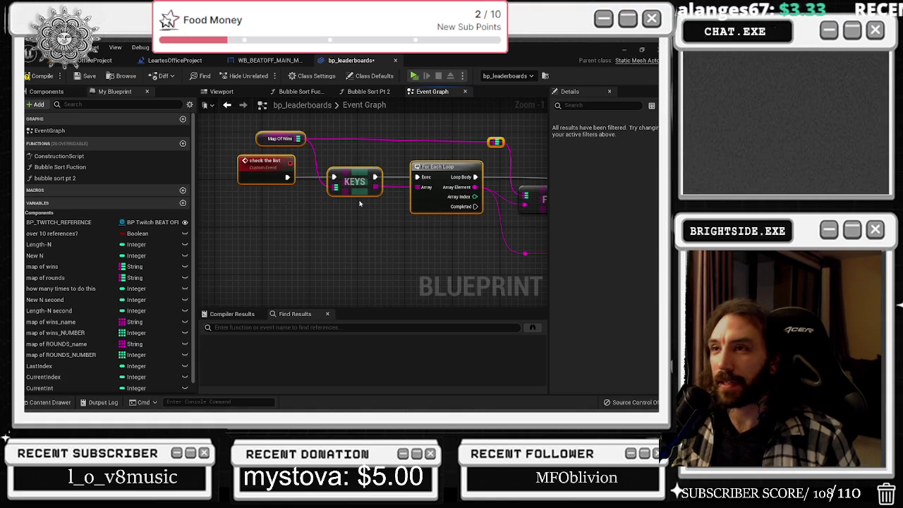
{"action": "left_click", "coordinate": [90, 76]}
{"action": "left_click", "coordinate": [99, 60]}
- Save the LeartesOfficeProject map, play it, and populate the TOP 10 Rounds and Wins boards
{"action": "left_click", "coordinate": [31, 77]}
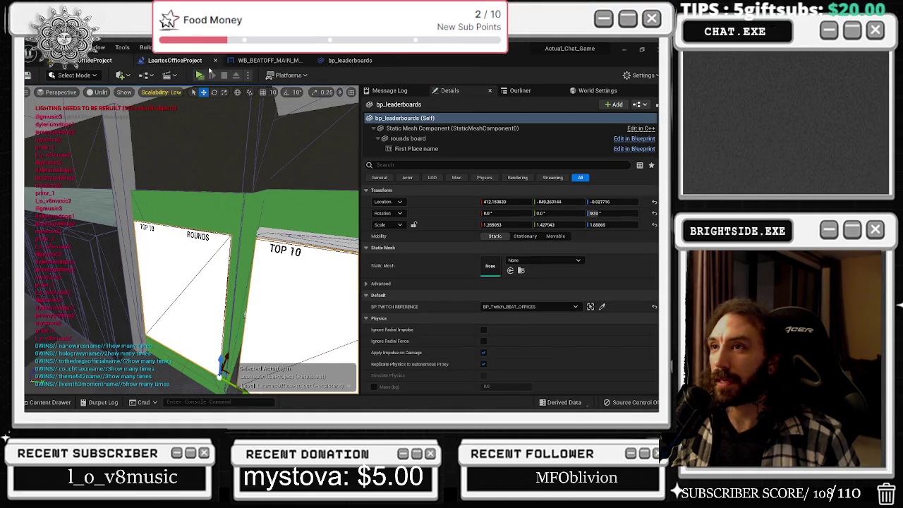
{"action": "left_click", "coordinate": [200, 75]}
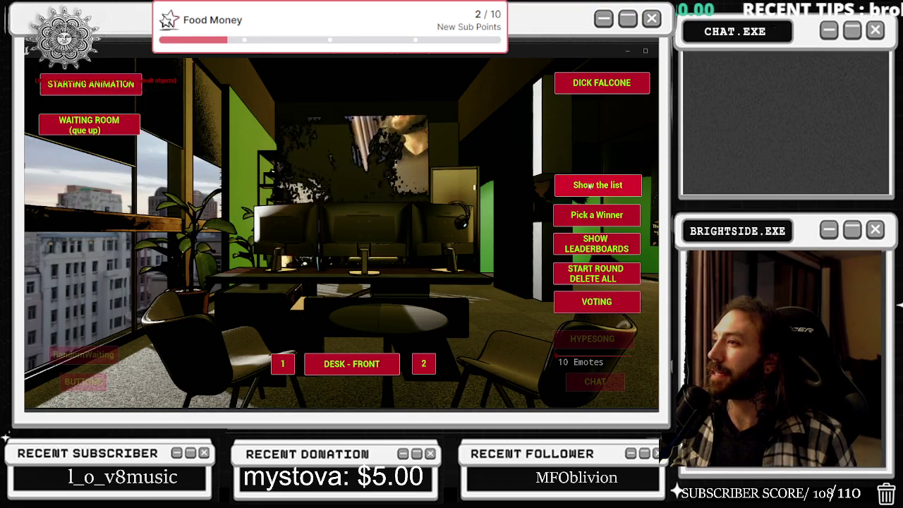
{"action": "left_click", "coordinate": [597, 186]}
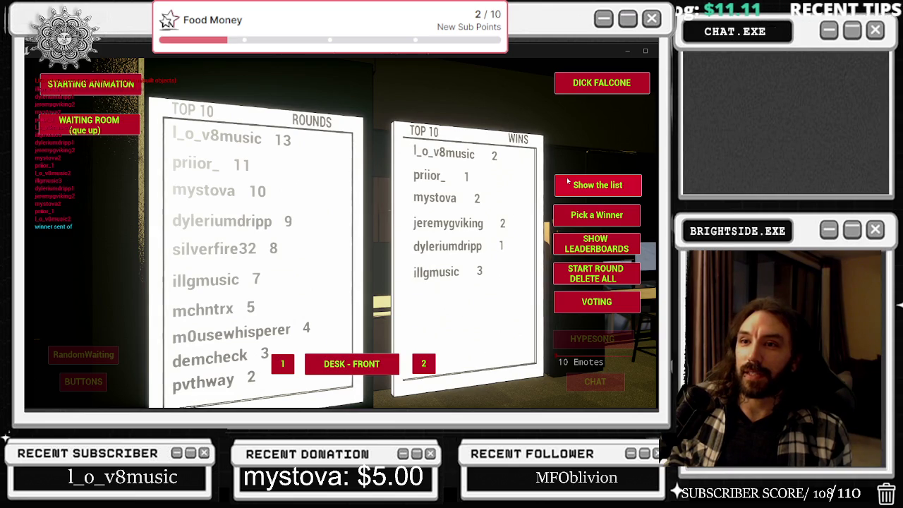
{"action": "left_click", "coordinate": [608, 238]}
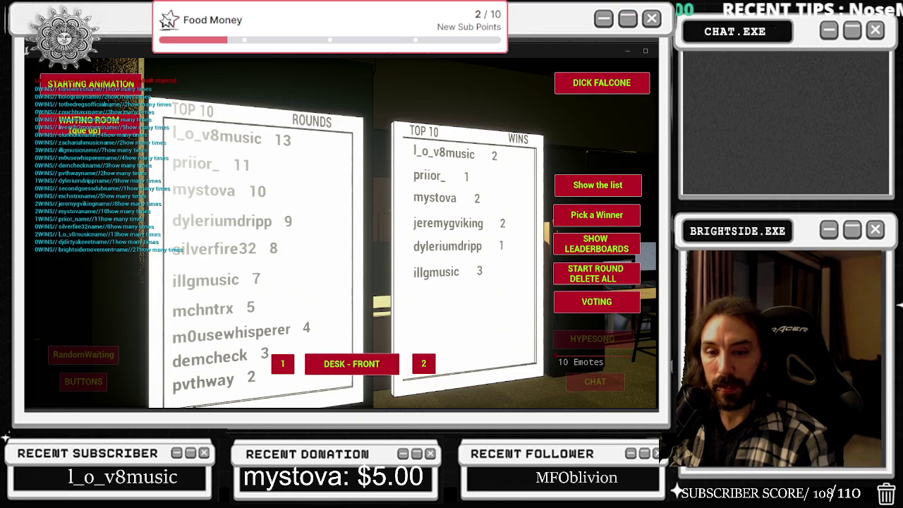
- End the Microsoft Edge task in Task Manager, then show the player list again in game
{"action": "key", "text": "ctrl+shift+Escape"}
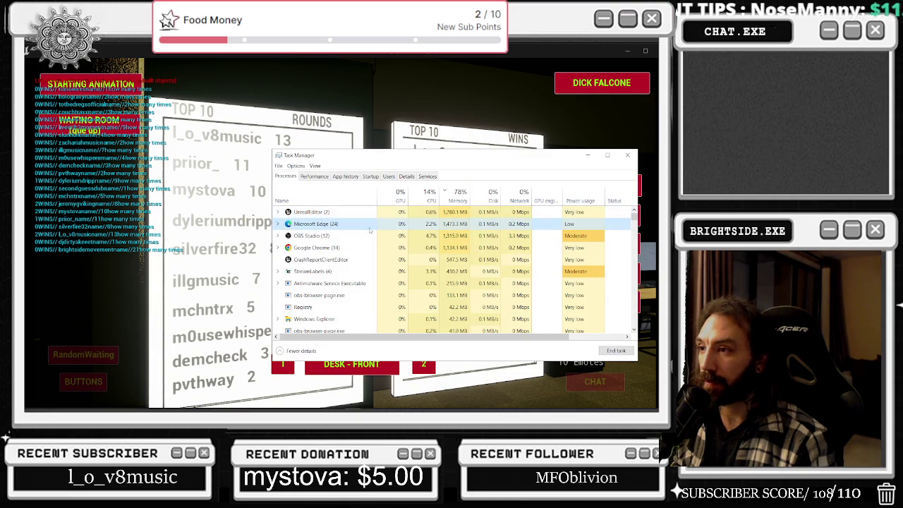
{"action": "left_click", "coordinate": [338, 224]}
{"action": "key", "text": "Delete"}
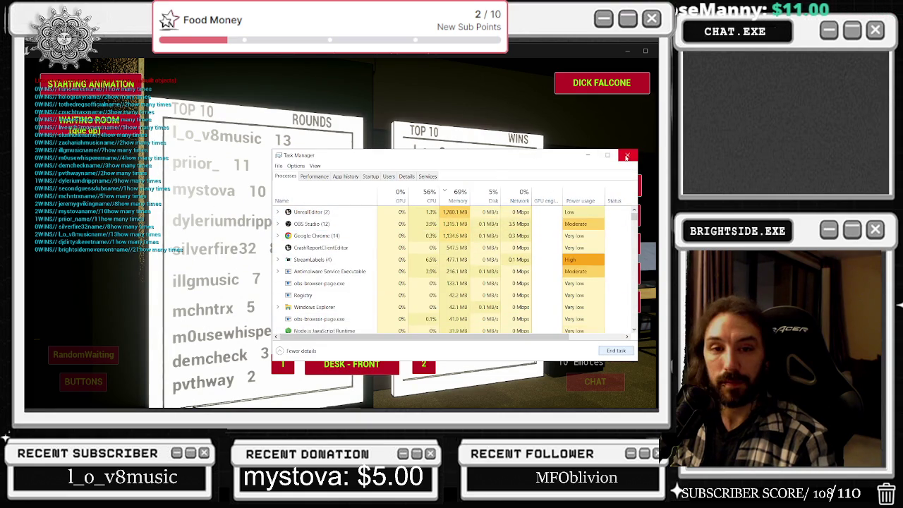
{"action": "left_click", "coordinate": [626, 157]}
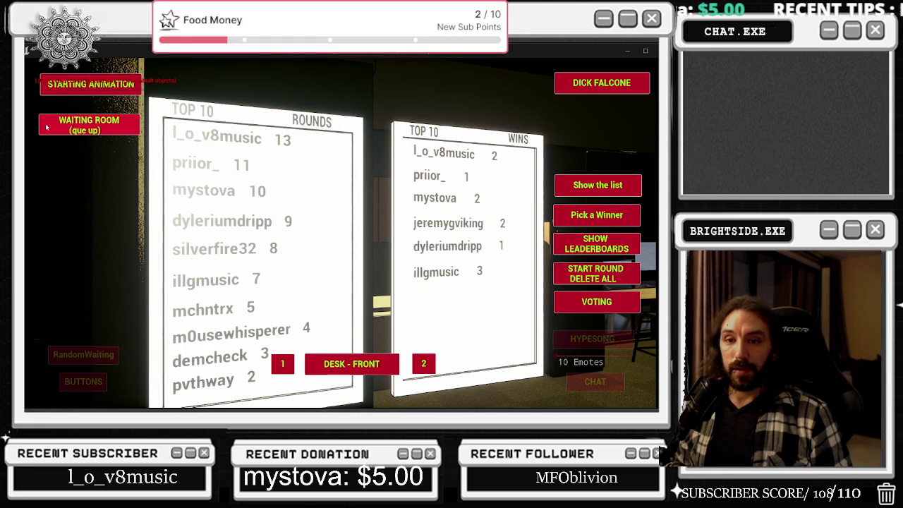
{"action": "left_click", "coordinate": [597, 185]}
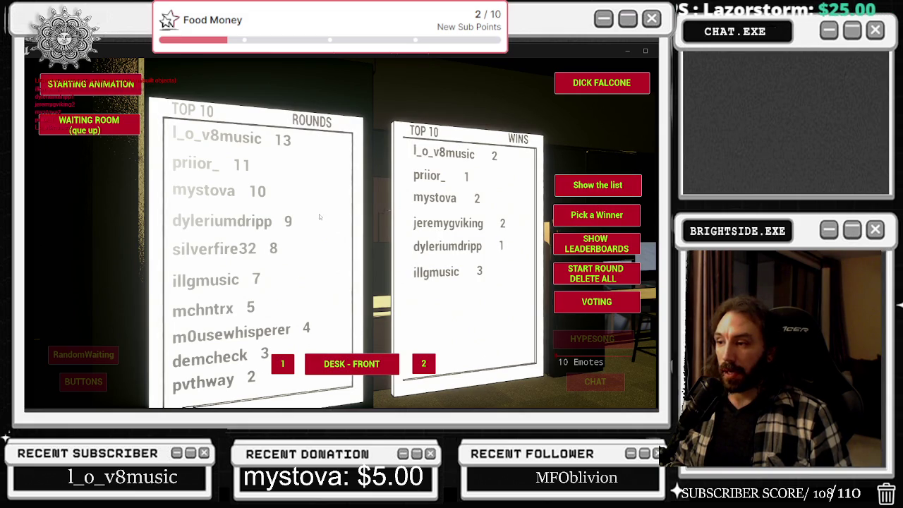
- Stop the Play In Editor session and switch to another window
{"action": "key", "text": "Escape"}
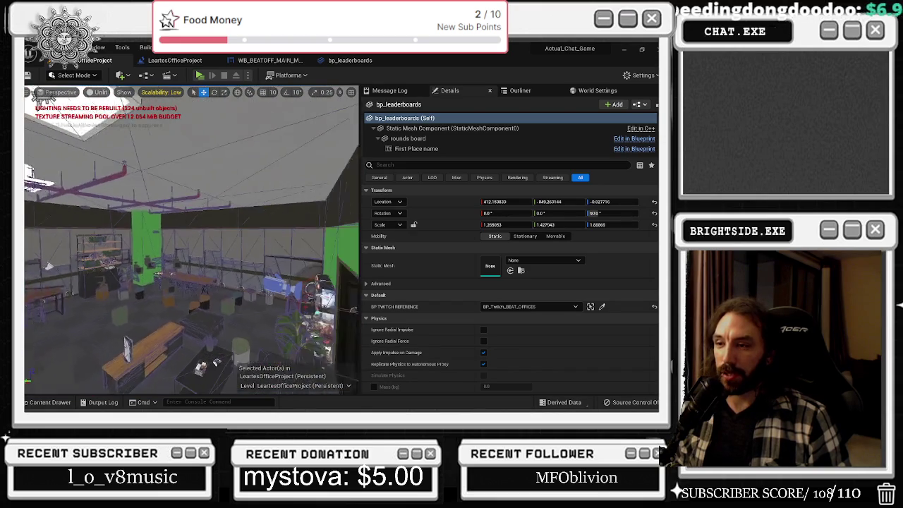
{"action": "key", "text": "alt+Tab"}
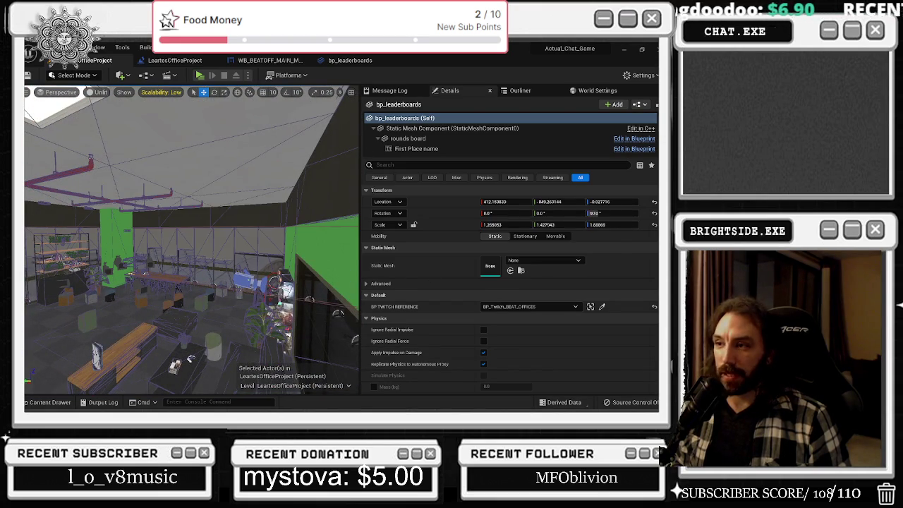
- Search Google Images for '3D MODEL LEADERBOARD' in a maximized Chrome window
{"action": "key", "text": "alt+Tab"}
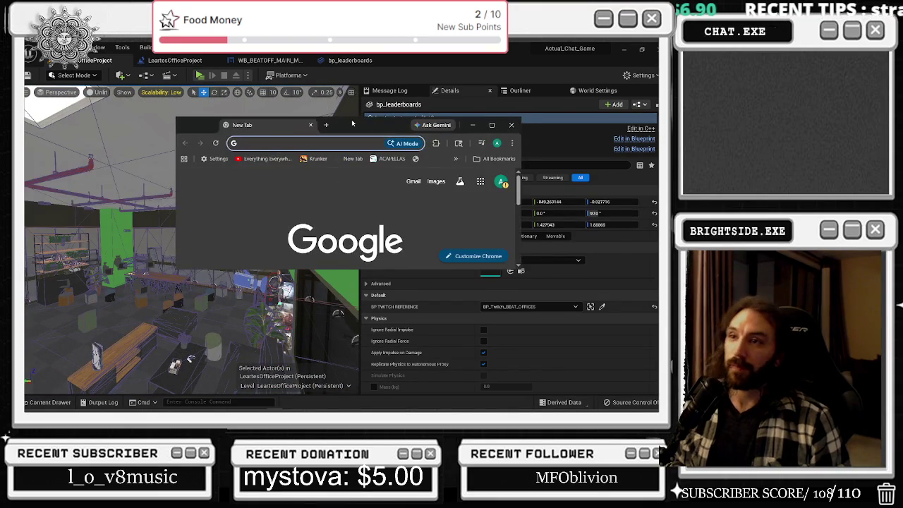
{"action": "double_click", "coordinate": [492, 127]}
{"action": "type", "text": "3D ,"}
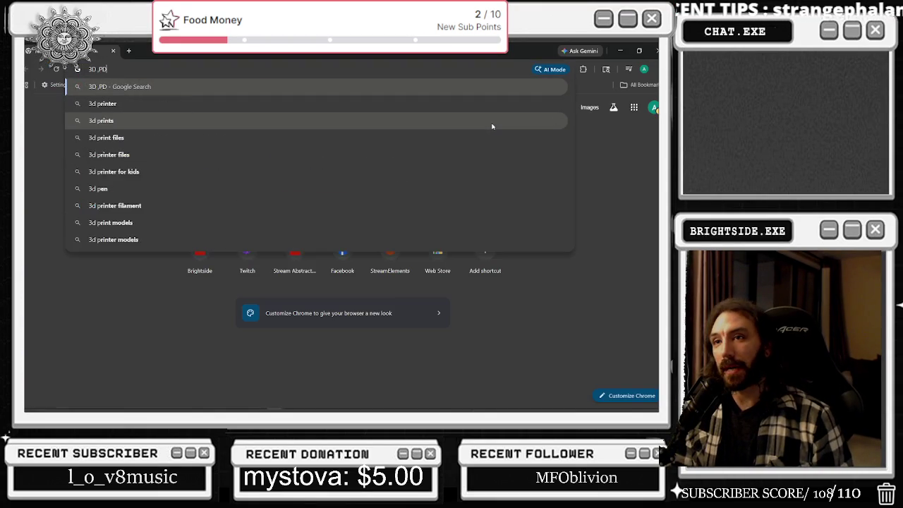
{"action": "key", "text": "BackSpace"}
{"action": "type", "text": "MOD"}
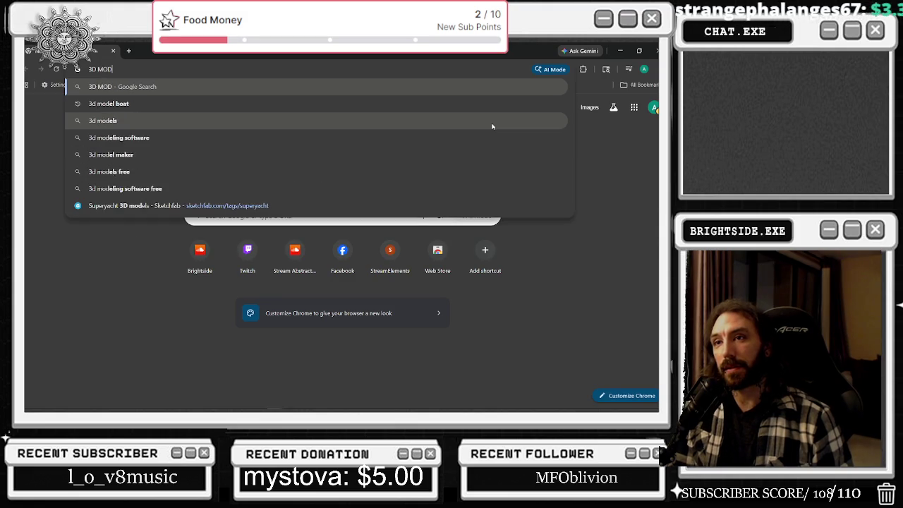
{"action": "type", "text": "EL LEADERBOARD"}
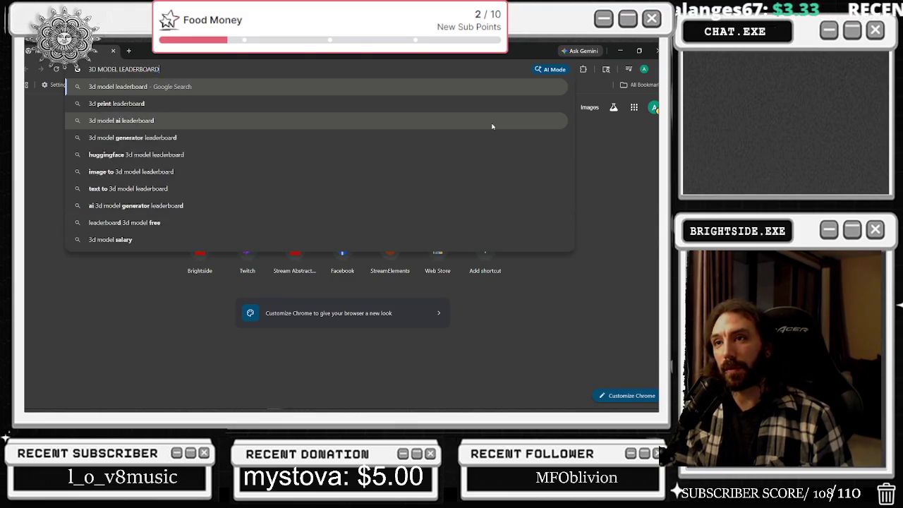
{"action": "key", "text": "Return"}
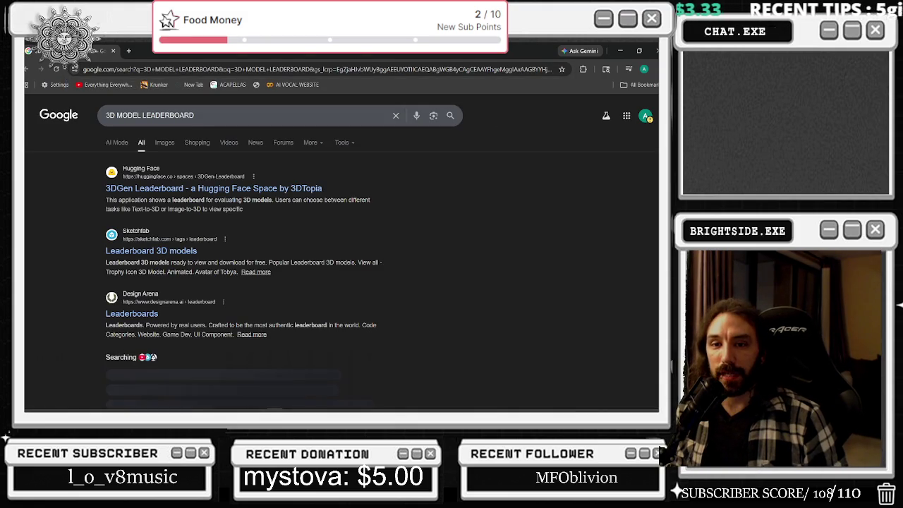
{"action": "left_click", "coordinate": [167, 144]}
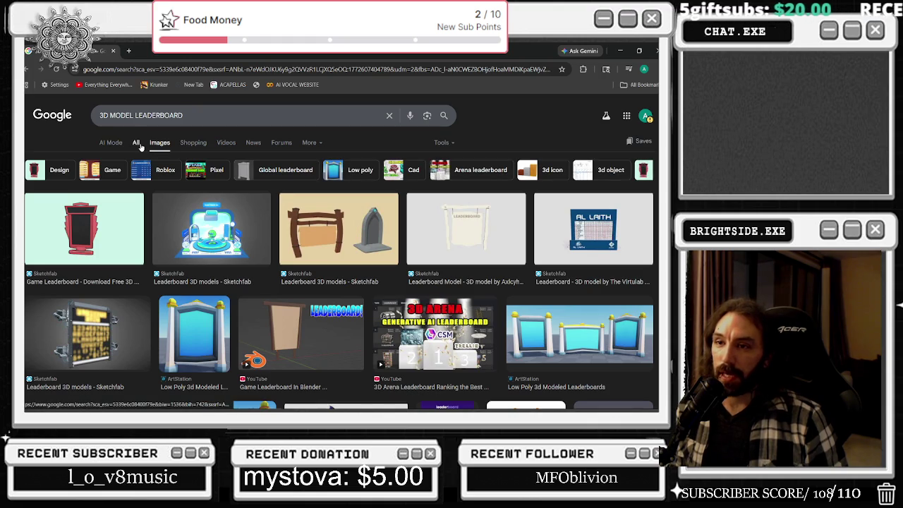
- Preview the Game Leaderboard, Leaderboard Model and dark metal leaderboard image results
{"action": "left_click", "coordinate": [84, 229]}
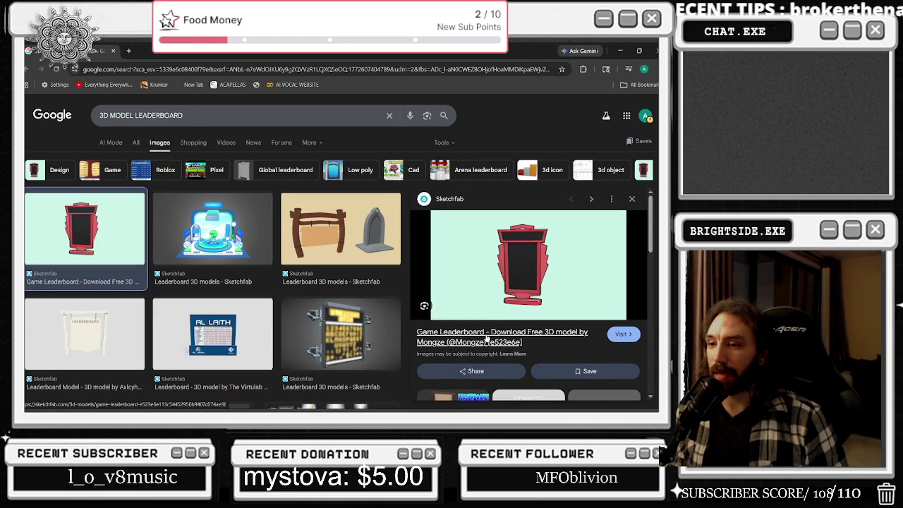
{"action": "left_click", "coordinate": [84, 322]}
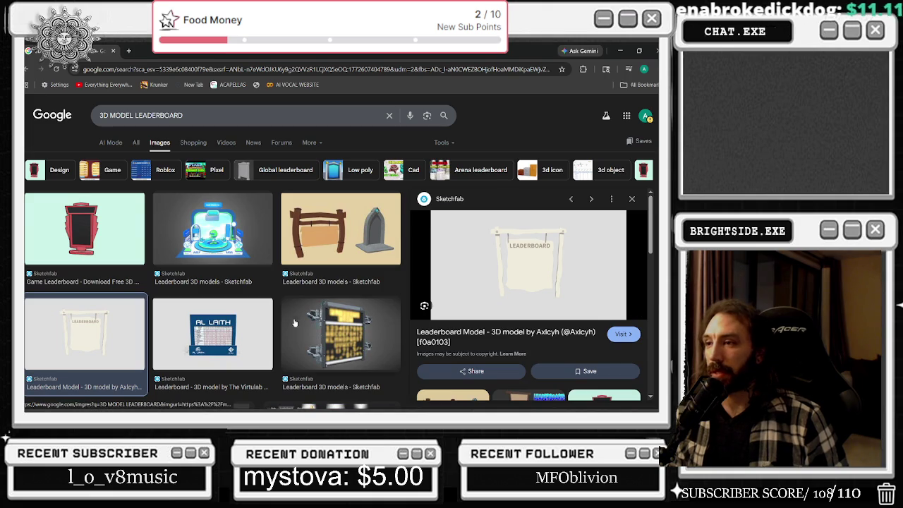
{"action": "scroll", "coordinate": [285, 308], "scroll_direction": "down", "scroll_amount": 3}
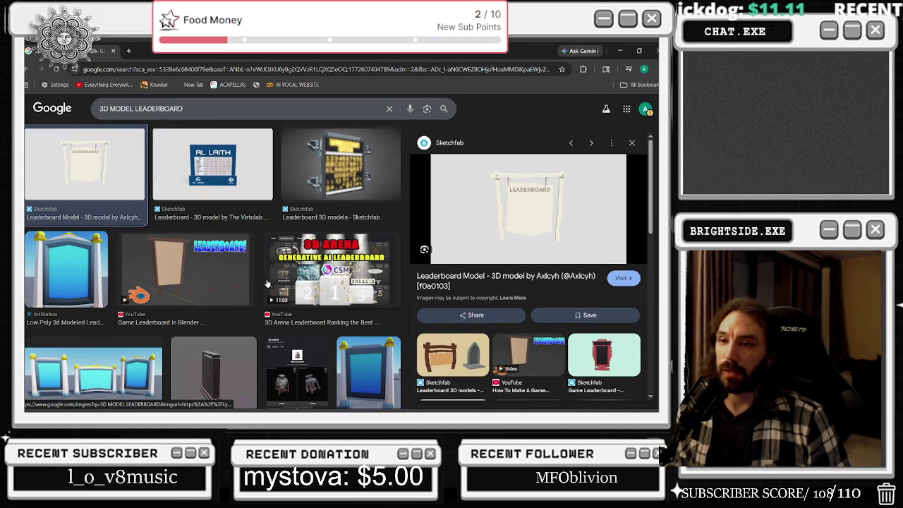
{"action": "scroll", "coordinate": [267, 283], "scroll_direction": "up", "scroll_amount": 1}
{"action": "left_click", "coordinate": [373, 213]}
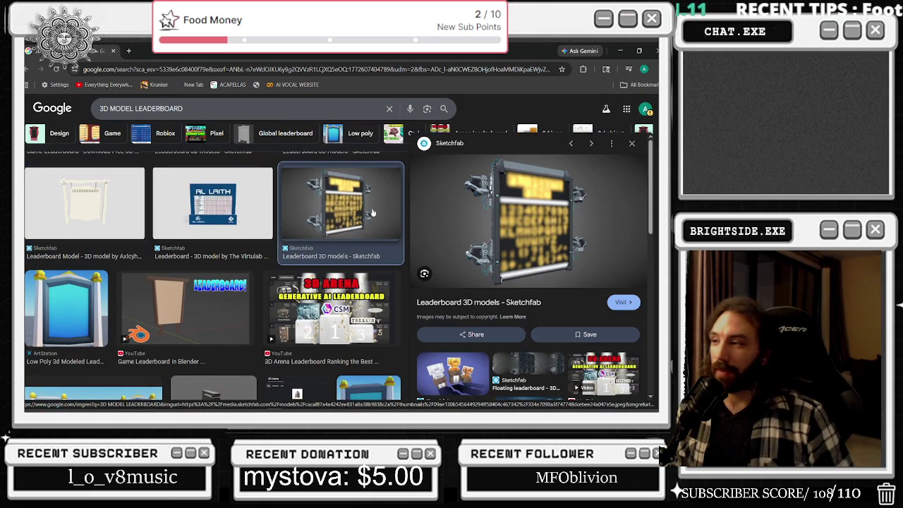
{"action": "scroll", "coordinate": [368, 226], "scroll_direction": "down", "scroll_amount": 2}
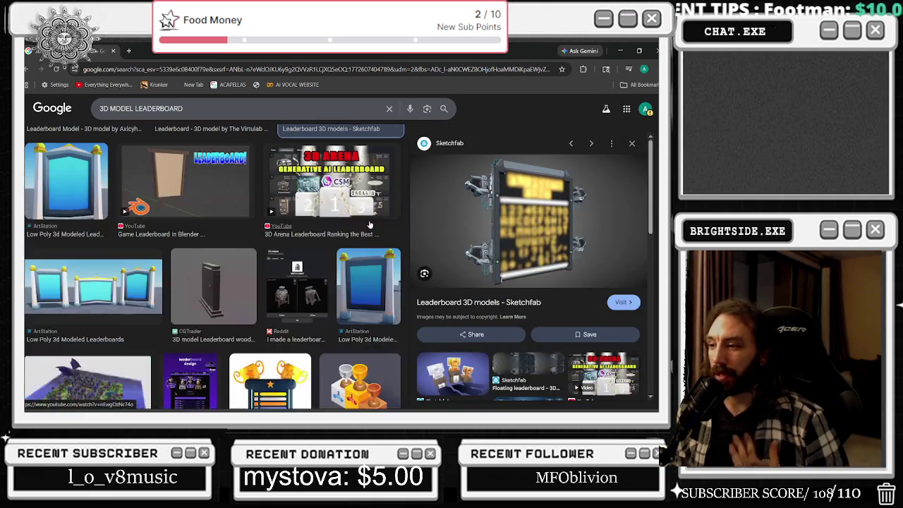
{"action": "scroll", "coordinate": [366, 224], "scroll_direction": "down", "scroll_amount": 2}
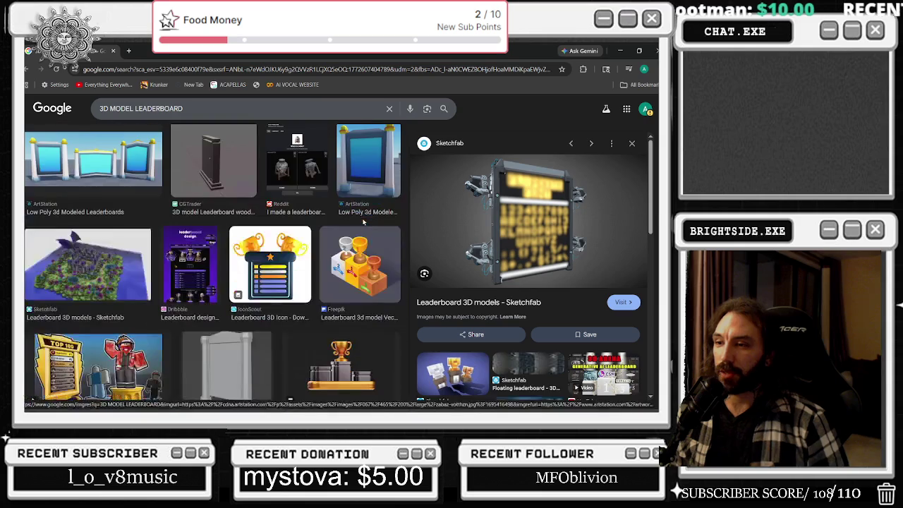
{"action": "scroll", "coordinate": [359, 232], "scroll_direction": "down", "scroll_amount": 2}
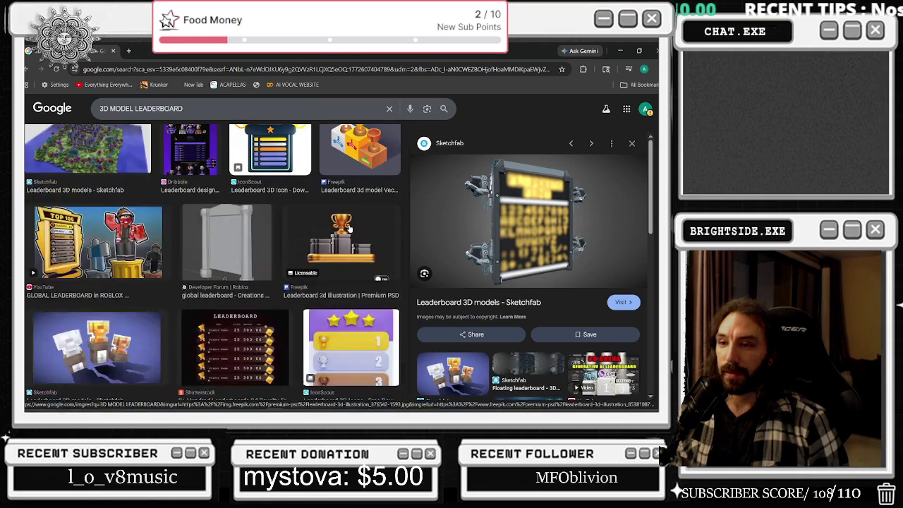
{"action": "scroll", "coordinate": [310, 257], "scroll_direction": "up", "scroll_amount": 5}
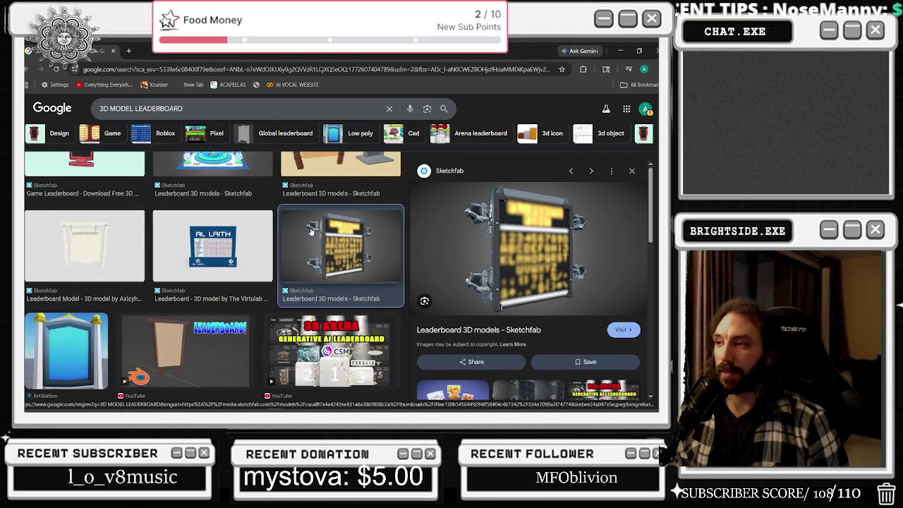
- Re-check the Leaderboard Model and Game Leaderboard previews, then go to the Sketchfab Game Leaderboard page
{"action": "left_click", "coordinate": [114, 258]}
{"action": "scroll", "coordinate": [114, 258], "scroll_direction": "up", "scroll_amount": 2}
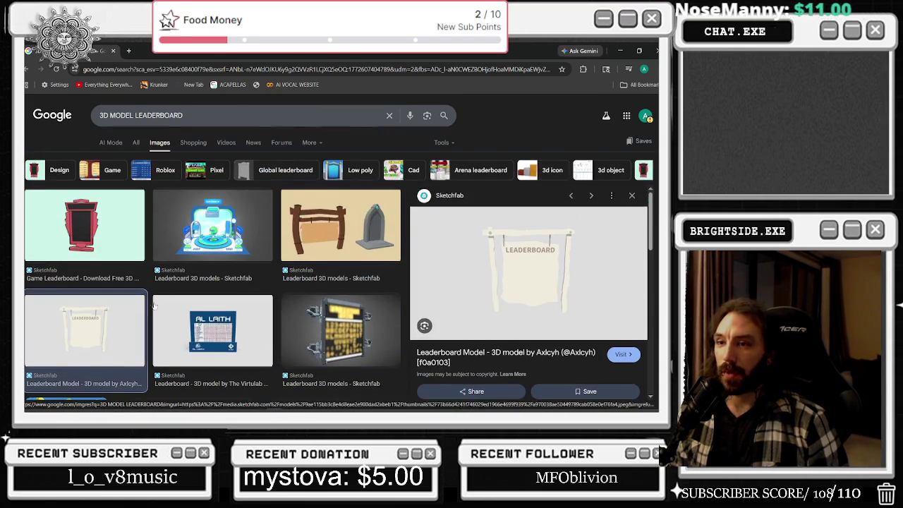
{"action": "left_click", "coordinate": [114, 258]}
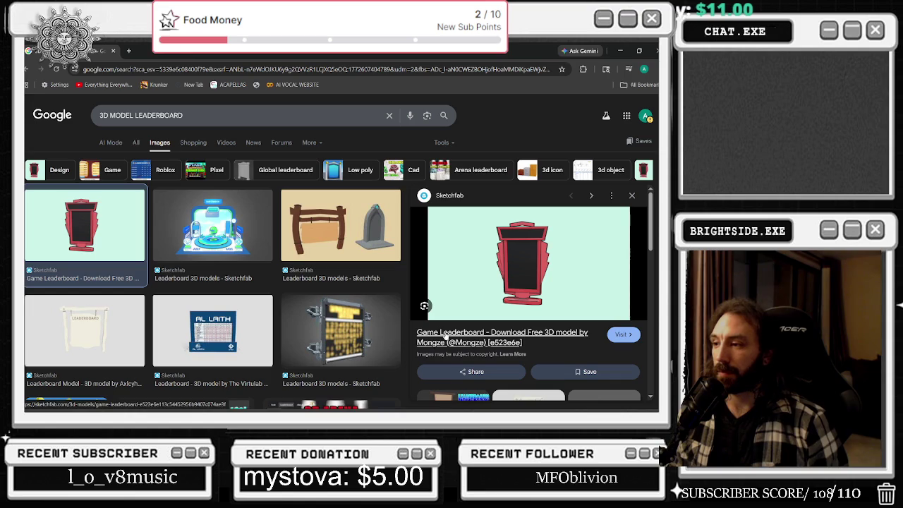
{"action": "left_click", "coordinate": [113, 327]}
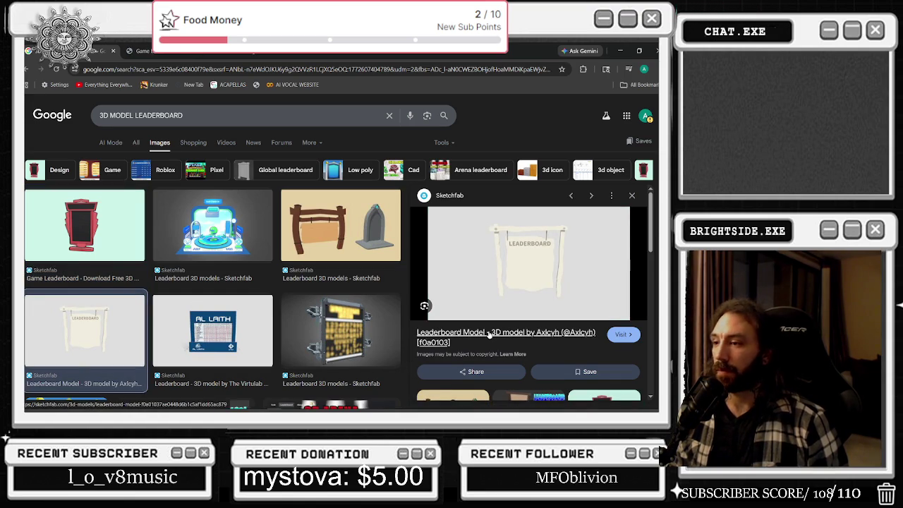
{"action": "left_click", "coordinate": [129, 50]}
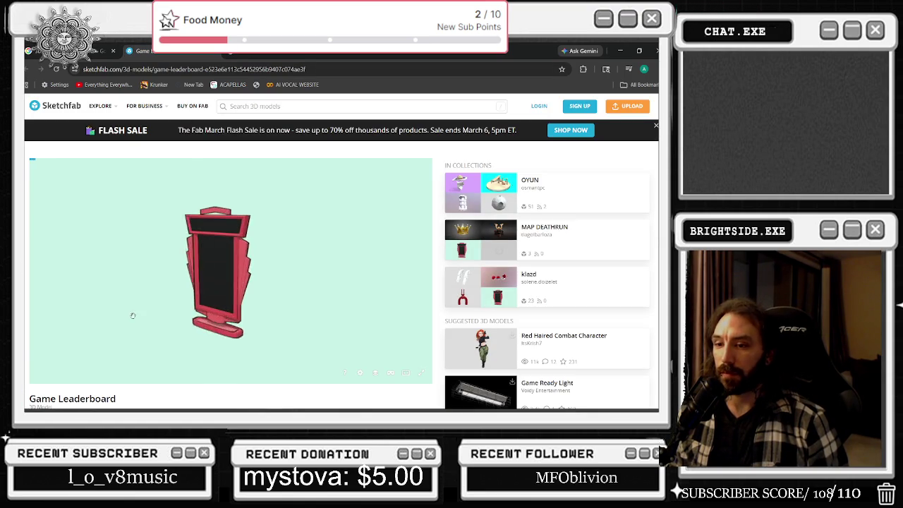
- Orbit the Game Leaderboard model and compare it with the Leaderboard Model page
{"action": "mouse_move", "coordinate": [116, 309]}
{"action": "left_mouse_down"}
{"action": "mouse_move", "coordinate": [324, 305]}
{"action": "mouse_move", "coordinate": [282, 324]}
{"action": "mouse_move", "coordinate": [216, 379]}
{"action": "left_mouse_up"}
{"action": "scroll", "coordinate": [216, 380], "scroll_direction": "down", "scroll_amount": 5}
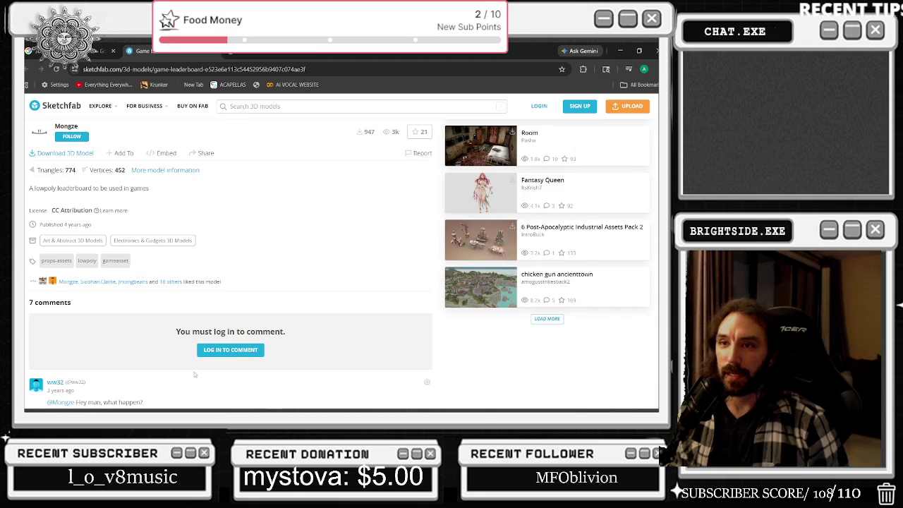
{"action": "scroll", "coordinate": [194, 374], "scroll_direction": "up", "scroll_amount": 5}
{"action": "mouse_move", "coordinate": [182, 324]}
{"action": "left_mouse_down"}
{"action": "mouse_move", "coordinate": [221, 256]}
{"action": "mouse_move", "coordinate": [234, 268]}
{"action": "mouse_move", "coordinate": [86, 246]}
{"action": "mouse_move", "coordinate": [319, 239]}
{"action": "mouse_move", "coordinate": [118, 276]}
{"action": "mouse_move", "coordinate": [322, 251]}
{"action": "mouse_move", "coordinate": [443, 252]}
{"action": "left_mouse_up"}
{"action": "key", "text": "alt+Left"}
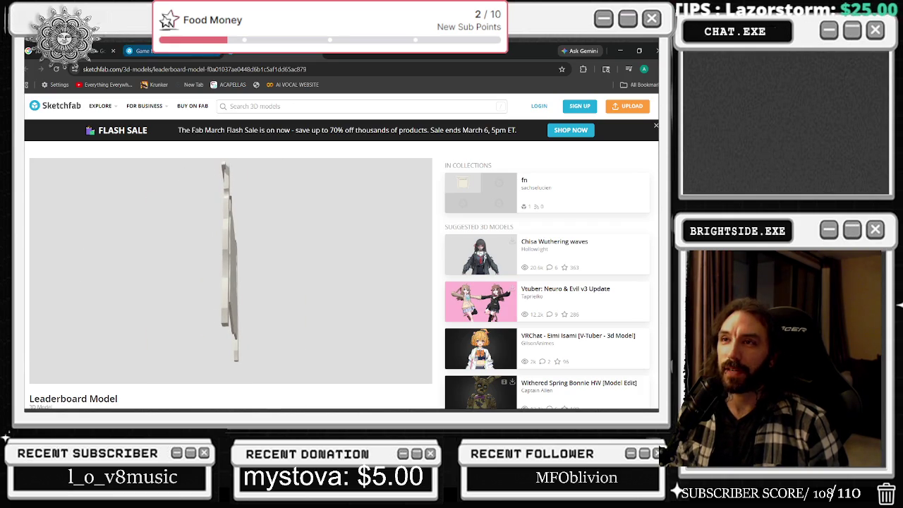
{"action": "key", "text": "alt+Right"}
{"action": "scroll", "coordinate": [164, 364], "scroll_direction": "down", "scroll_amount": 1}
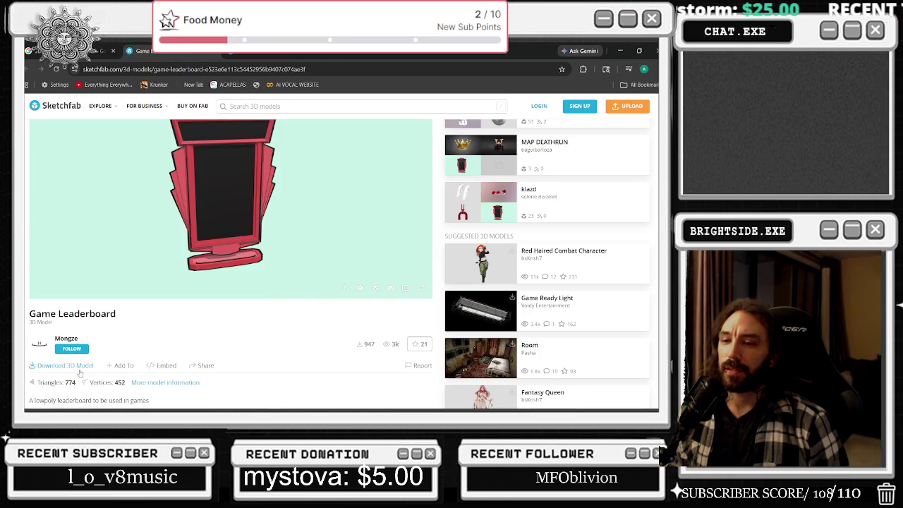
- Attempt the Game Leaderboard download, hit the login prompt, load the Leaderboard Model URL instead
{"action": "left_click", "coordinate": [67, 368]}
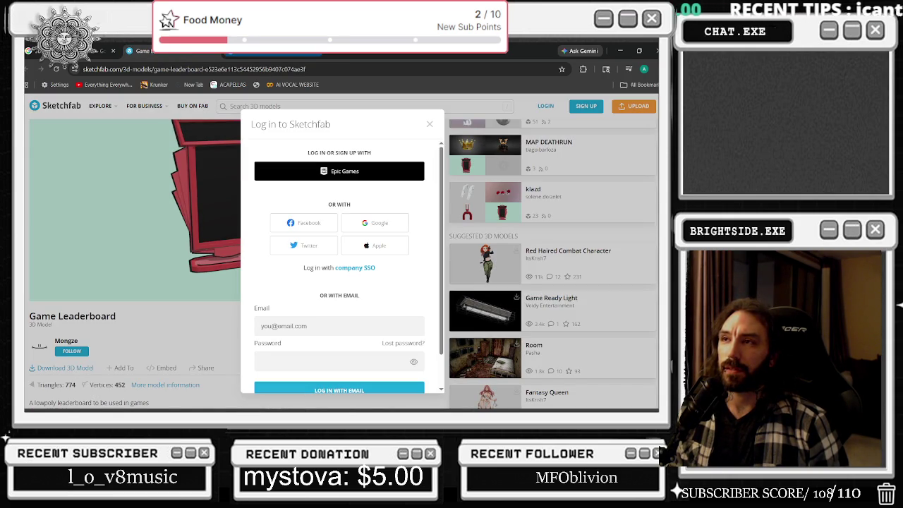
{"action": "left_click", "coordinate": [187, 68]}
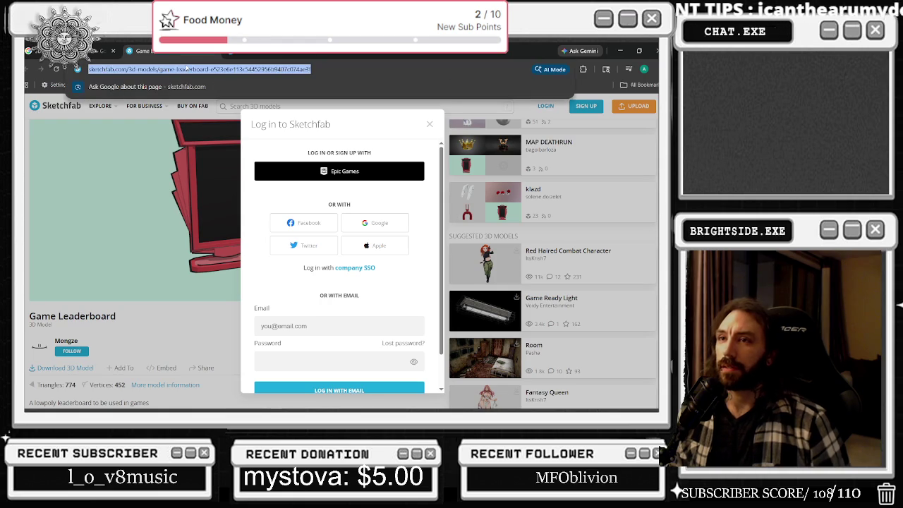
{"action": "key", "text": "ctrl+v"}
{"action": "key", "text": "Return"}
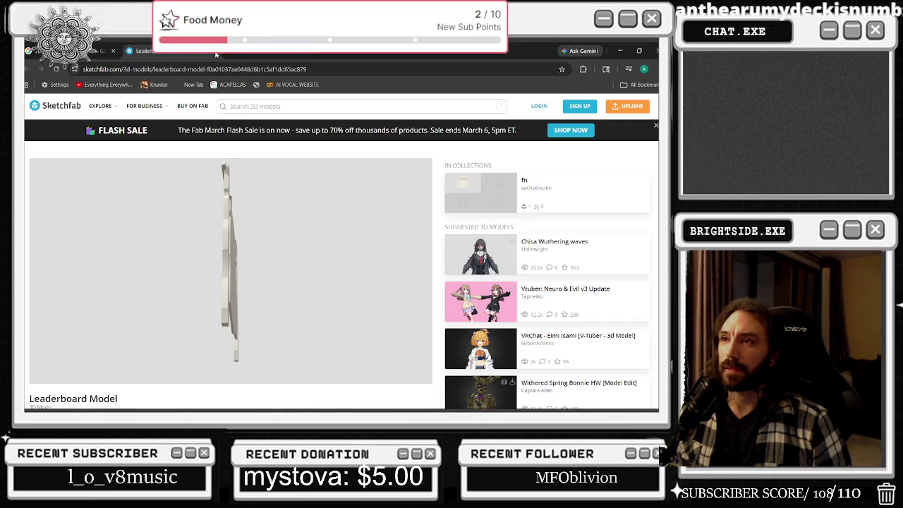
{"action": "key", "text": "ctrl+w"}
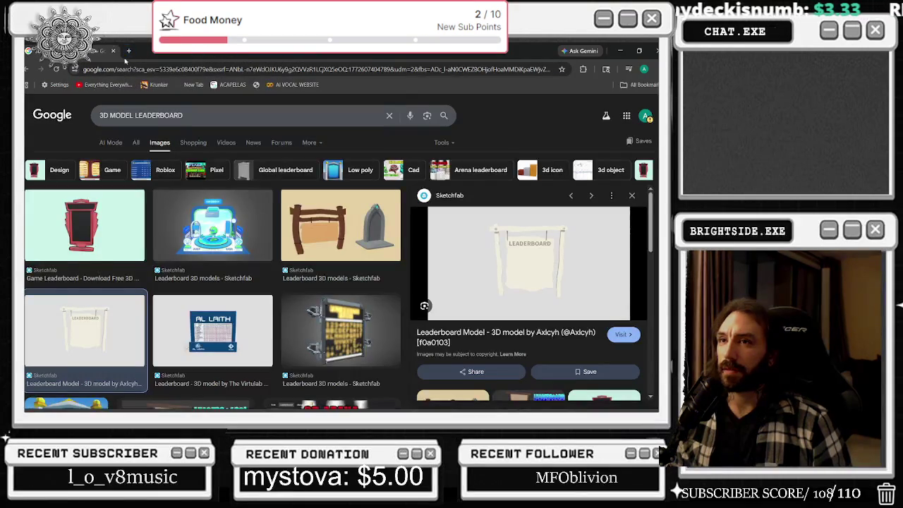
- Return to Unreal Editor and open the content drawer on the Chat_Twitch_BP folder
{"action": "key", "text": "alt+Tab"}
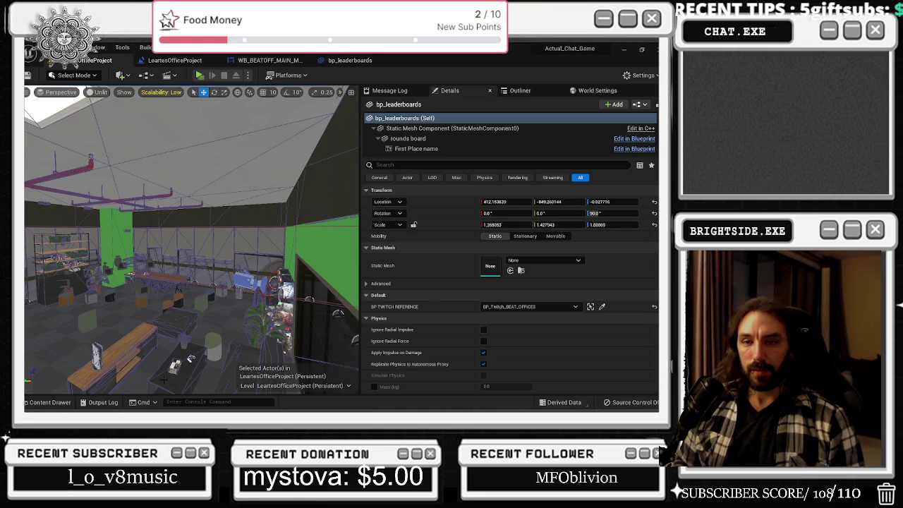
{"action": "left_click", "coordinate": [50, 402]}
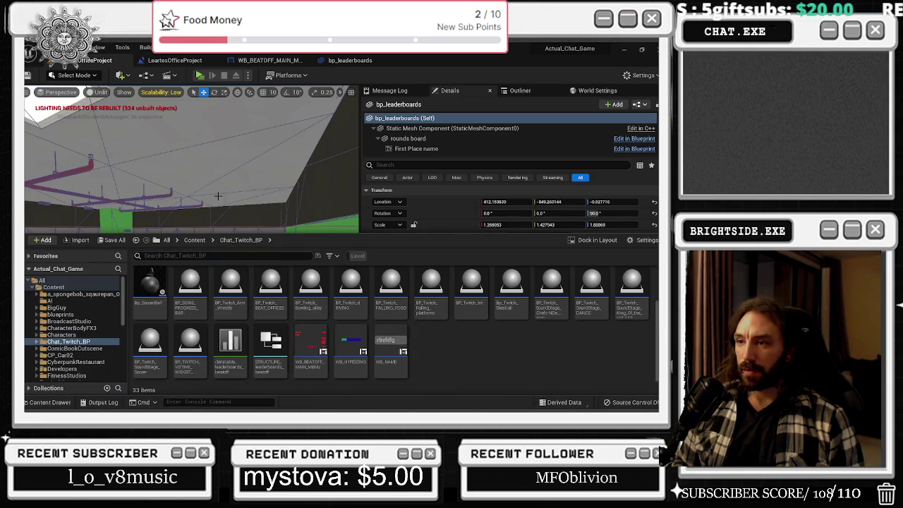
- Select the orange book on the table and reveal its mesh's Meshes folder in Explorer
{"action": "left_click", "coordinate": [147, 239]}
{"action": "left_click_drag", "start_coordinate": [147, 238], "coordinate": [147, 184]}
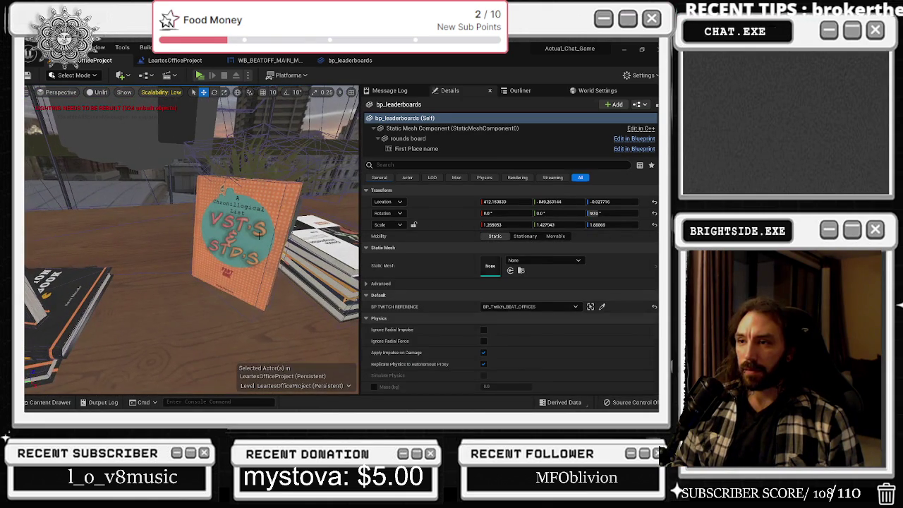
{"action": "left_click", "coordinate": [259, 236]}
{"action": "left_click", "coordinate": [510, 270]}
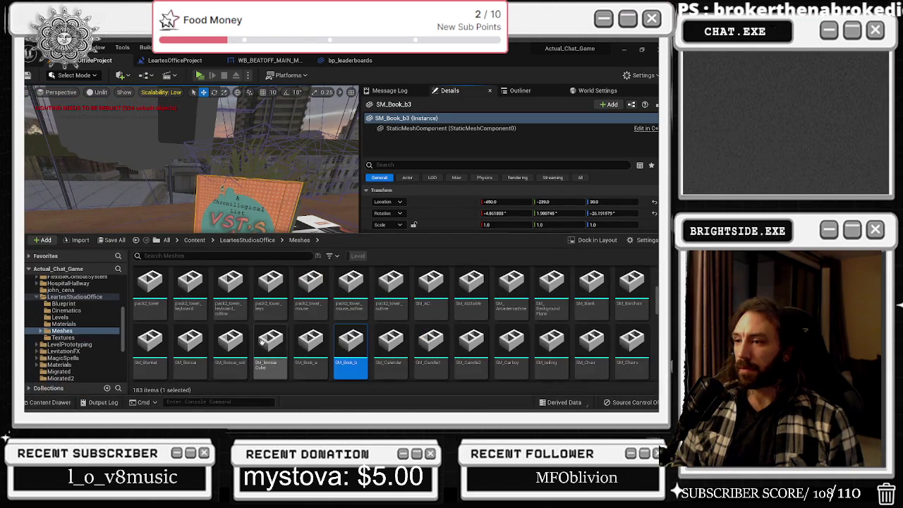
{"action": "right_click", "coordinate": [347, 361]}
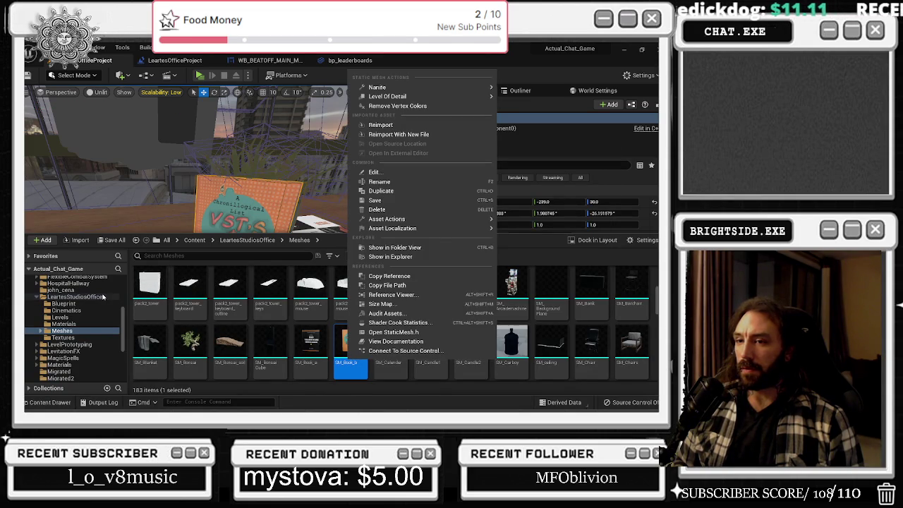
{"action": "left_click", "coordinate": [407, 257]}
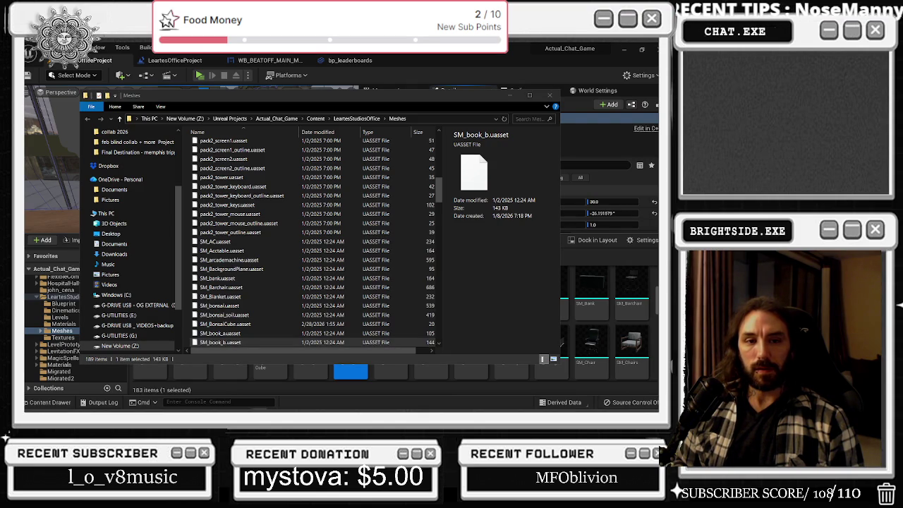
{"action": "left_click", "coordinate": [550, 96]}
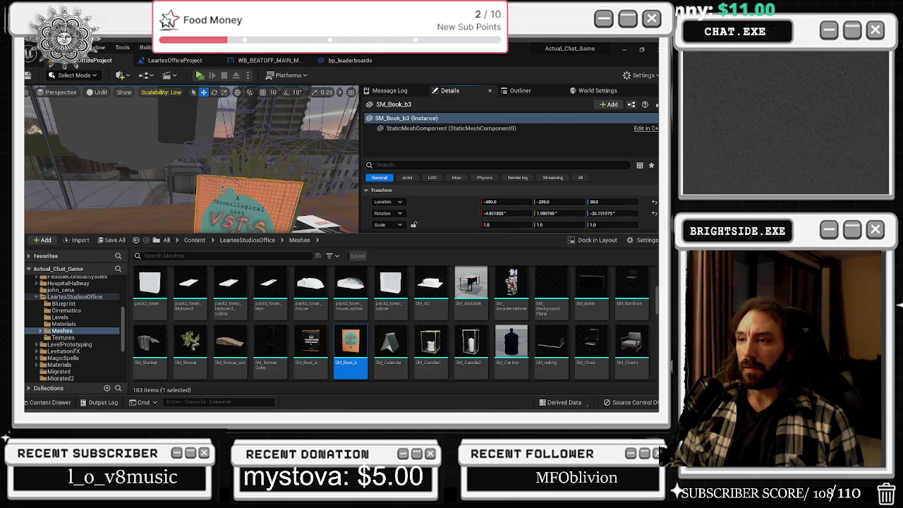
- Look back across the office table and bring up the Edit menu
{"action": "left_click_drag", "start_coordinate": [211, 176], "coordinate": [53, 278]}
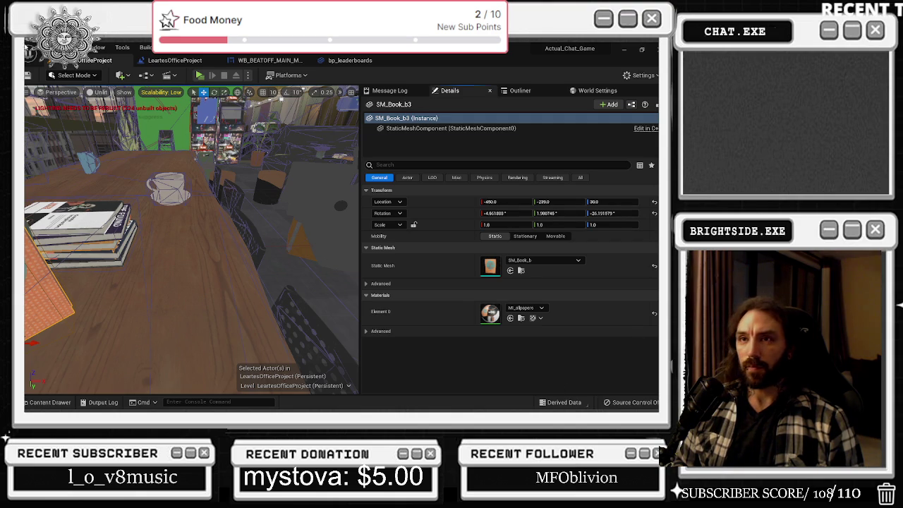
{"action": "left_click", "coordinate": [44, 47]}
{"action": "mouse_move", "coordinate": [67, 46]}
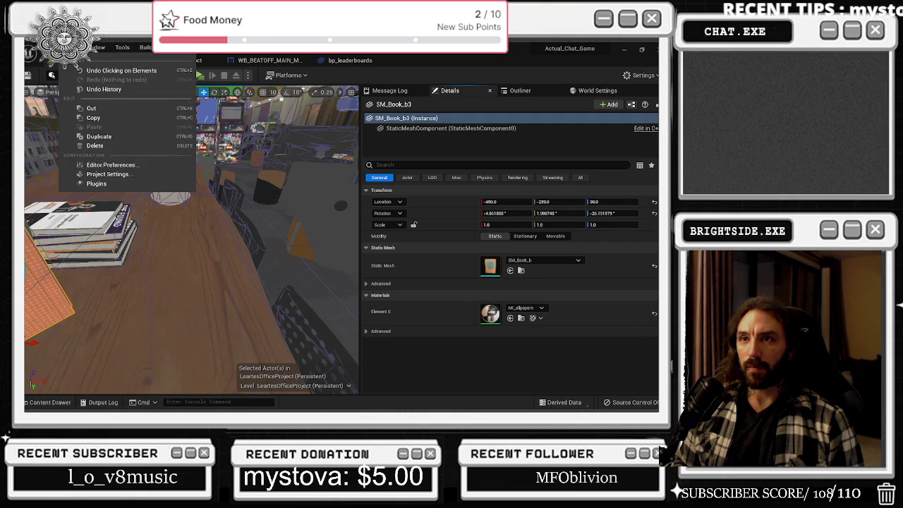
- Filter the plugins by 'G' and enable the beta glTF Importer, accepting the warning
{"action": "left_click", "coordinate": [84, 184]}
{"action": "type", "text": "GL"}
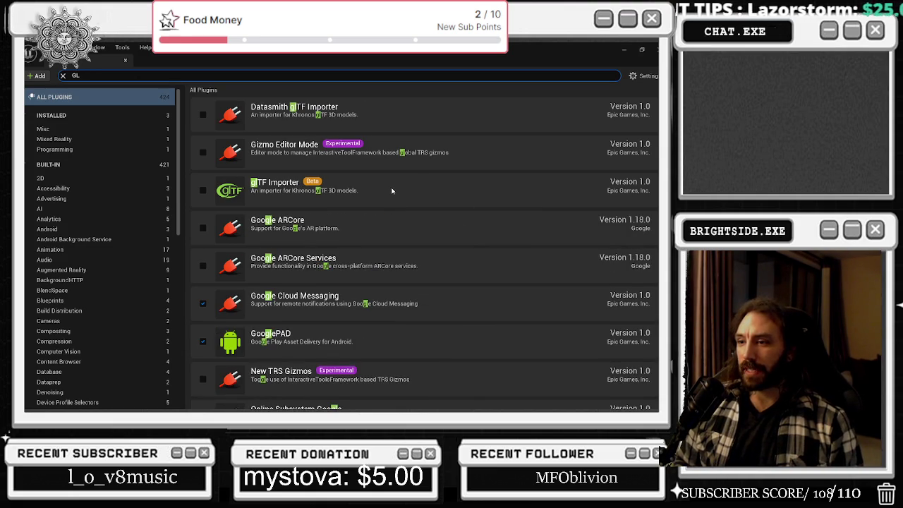
{"action": "scroll", "coordinate": [420, 199], "scroll_direction": "down", "scroll_amount": 5}
{"action": "key", "text": "alt+Tab"}
{"action": "key", "text": "alt+Tab"}
{"action": "key", "text": "alt+Tab"}
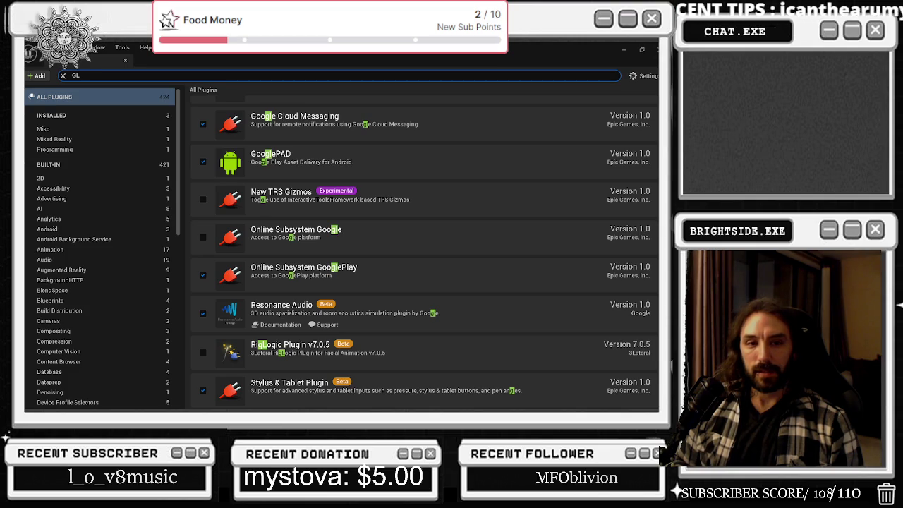
{"action": "scroll", "coordinate": [314, 176], "scroll_direction": "up", "scroll_amount": 2}
{"action": "scroll", "coordinate": [314, 176], "scroll_direction": "up", "scroll_amount": 2}
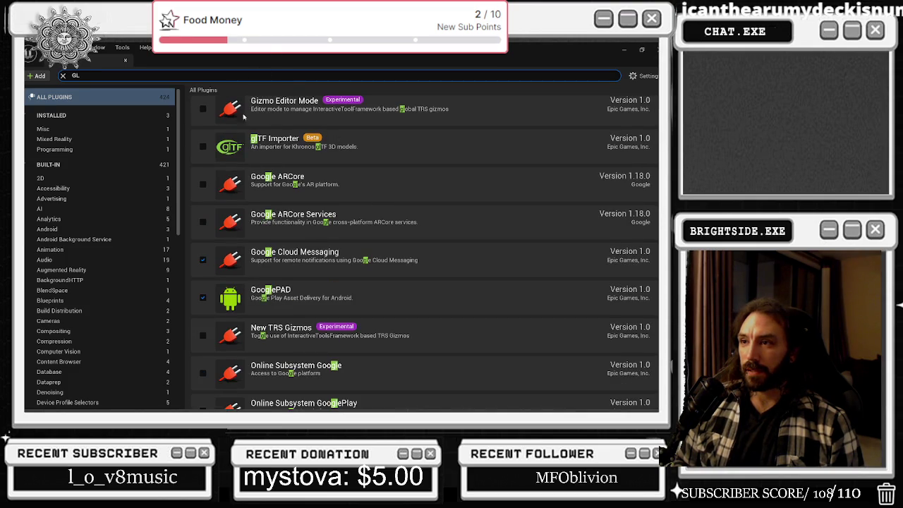
{"action": "left_click", "coordinate": [204, 147]}
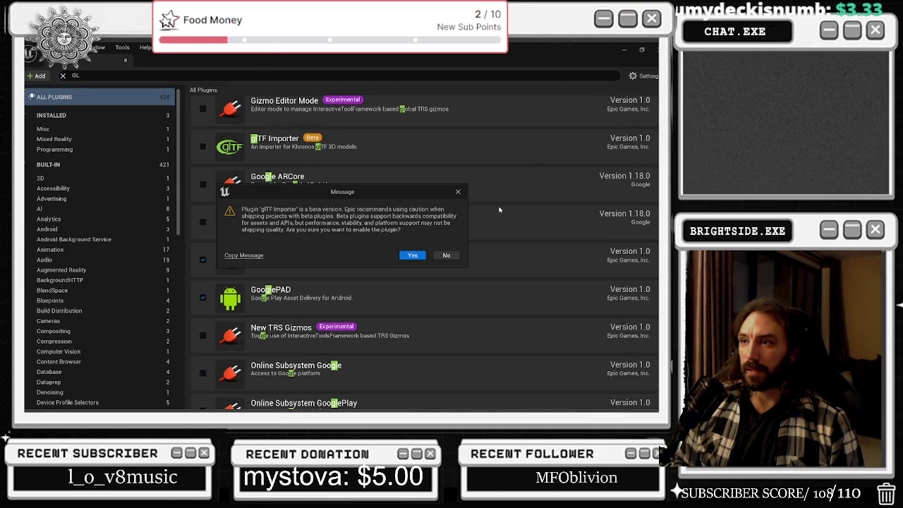
{"action": "left_click", "coordinate": [412, 256]}
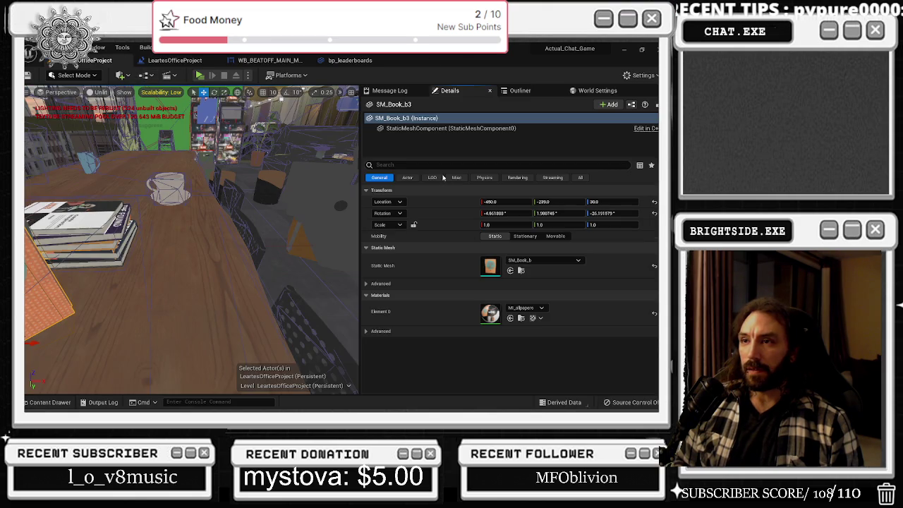
{"action": "left_click", "coordinate": [125, 59]}
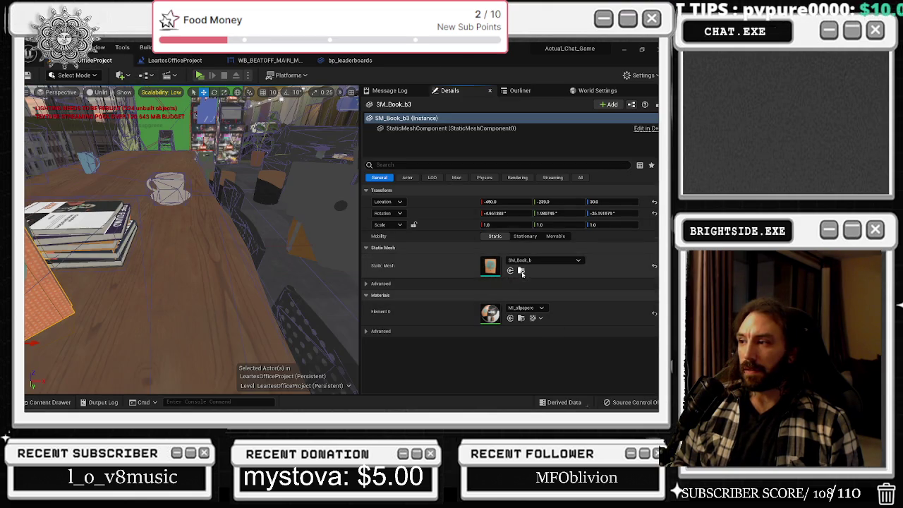
- Open SM_Book_b's Meshes folder in Explorer and paste scene.gltf into it
{"action": "left_click", "coordinate": [521, 271]}
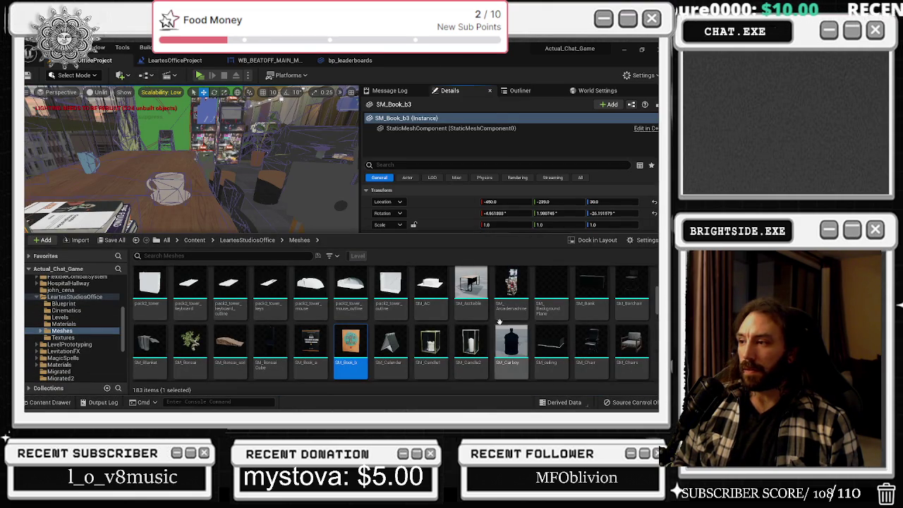
{"action": "right_click", "coordinate": [361, 353]}
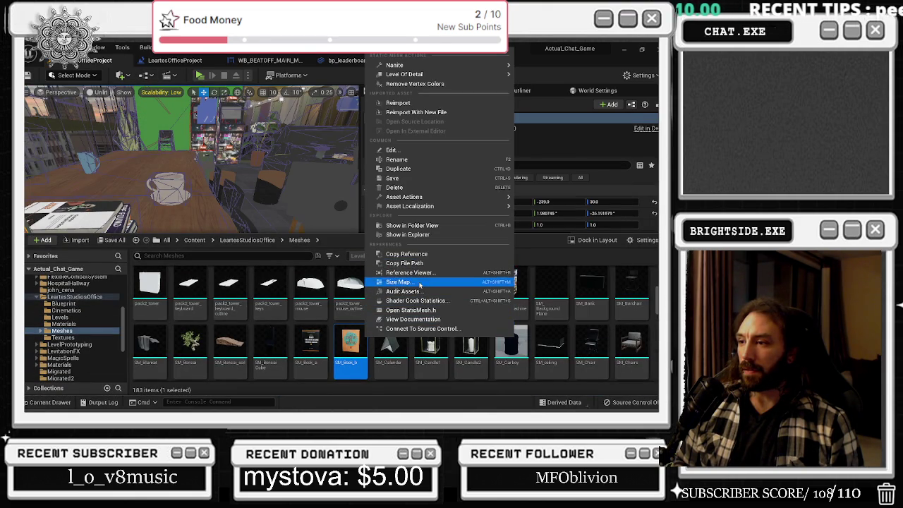
{"action": "left_click", "coordinate": [413, 234]}
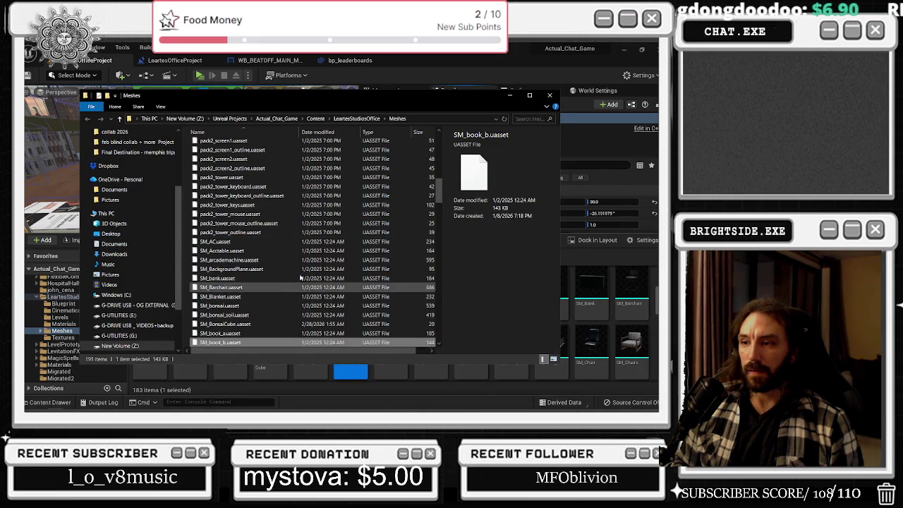
{"action": "key", "text": "ctrl+v"}
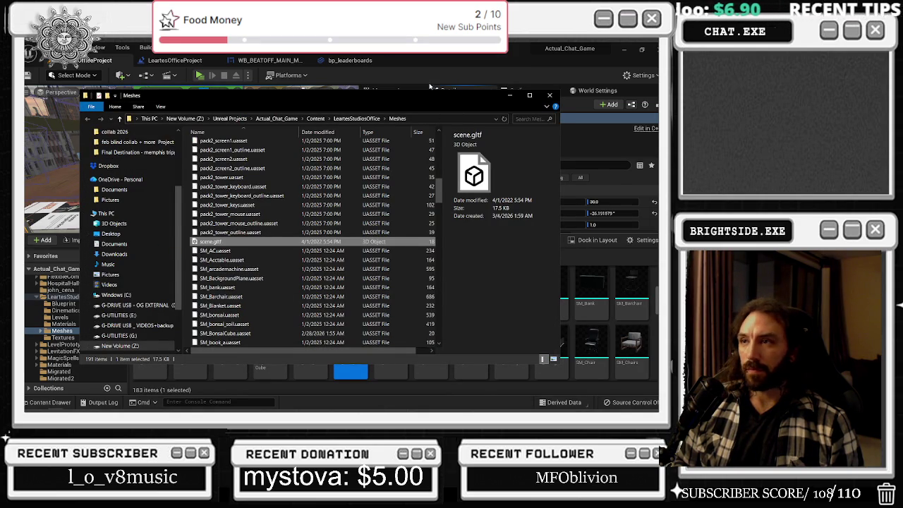
{"action": "key", "text": "alt+Tab"}
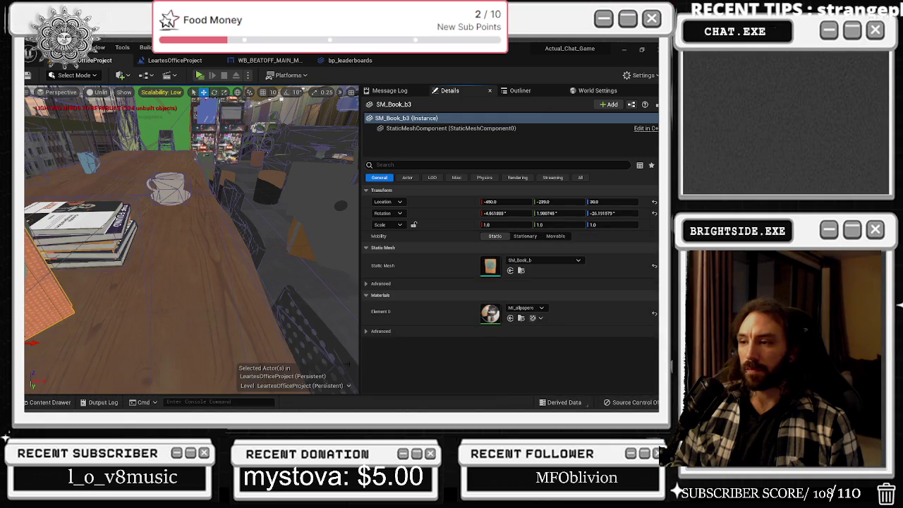
- Reopen the Plugins list from the bp_leaderboards editor, then return to the Meshes folder window
{"action": "left_click", "coordinate": [350, 60]}
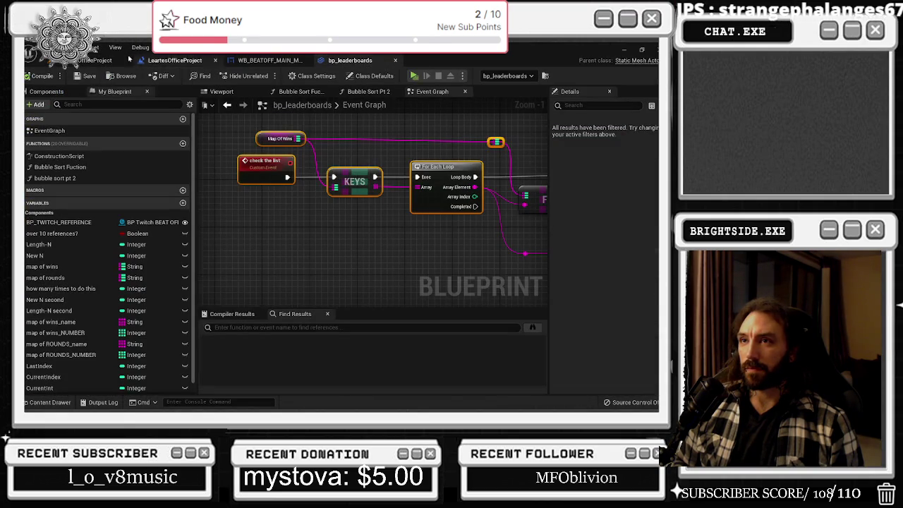
{"action": "left_click", "coordinate": [71, 48]}
{"action": "left_click", "coordinate": [99, 166]}
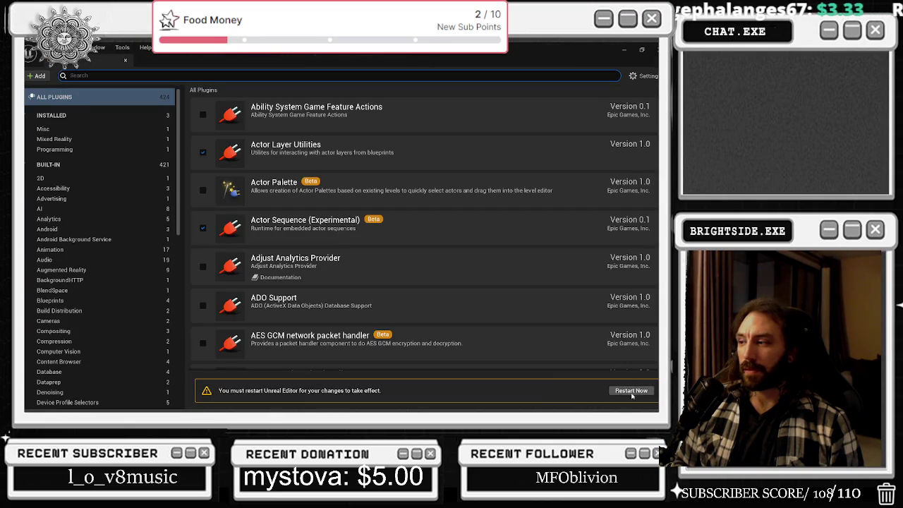
{"action": "key", "text": "alt+Tab"}
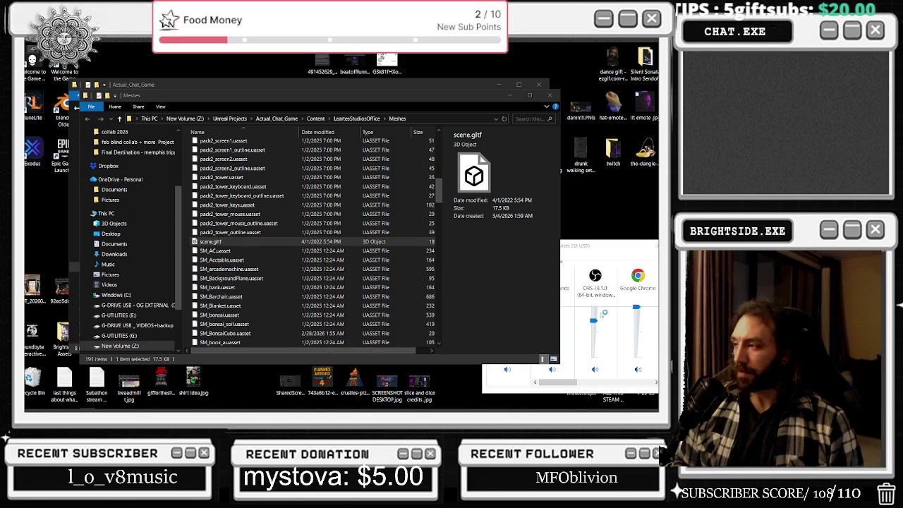
{"action": "mouse_move", "coordinate": [275, 411]}
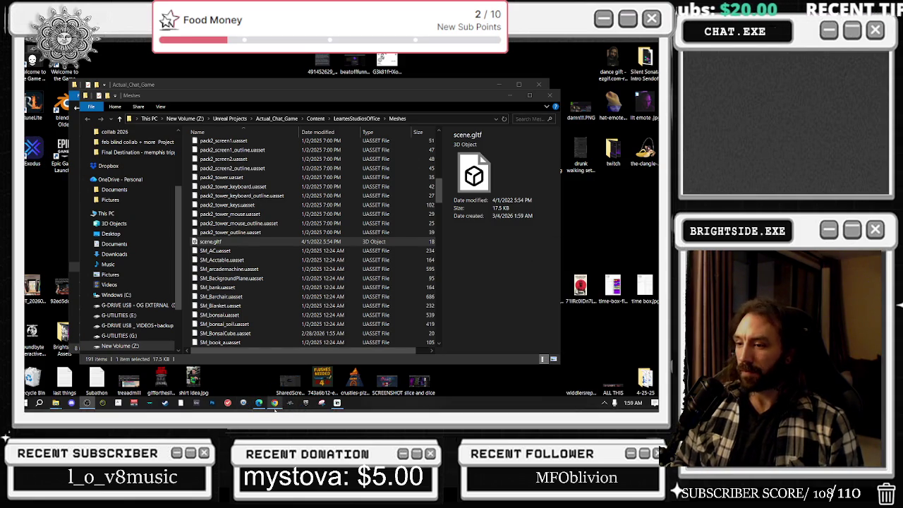
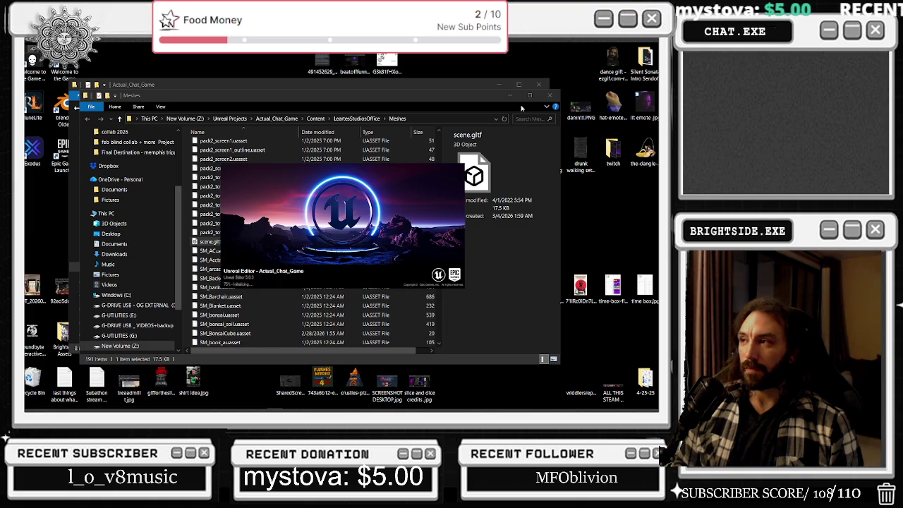
- Close the Actual_Chat_Game folder window and open Task Manager from the taskbar
{"action": "left_click", "coordinate": [509, 88]}
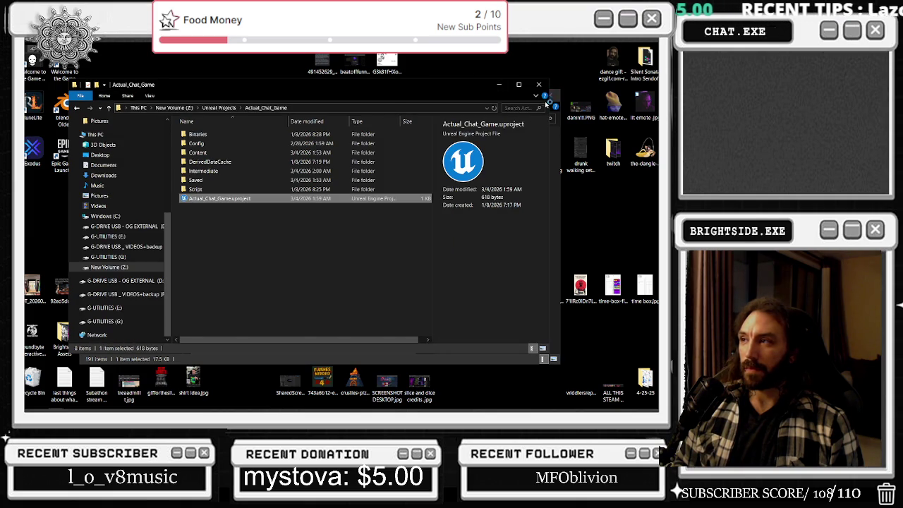
{"action": "left_click", "coordinate": [539, 83]}
{"action": "key", "text": "alt+Tab"}
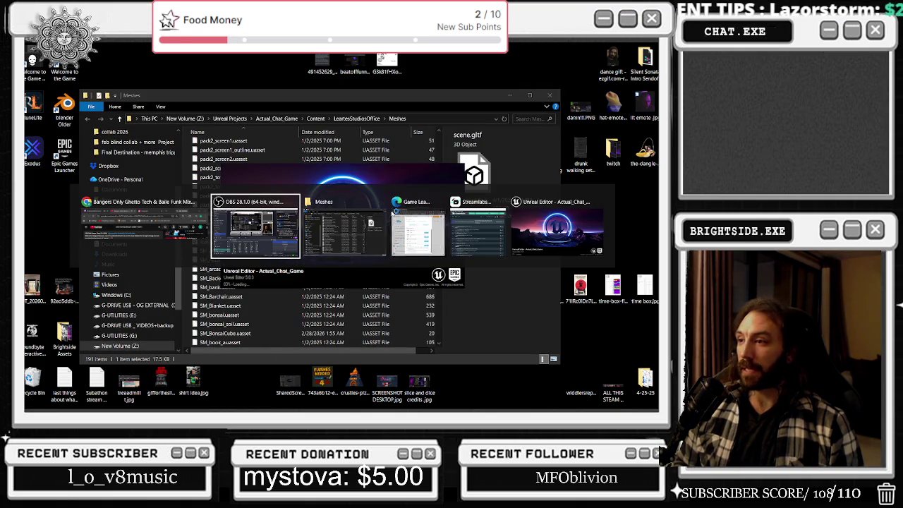
{"action": "mouse_move", "coordinate": [526, 410]}
{"action": "right_click", "coordinate": [439, 405]}
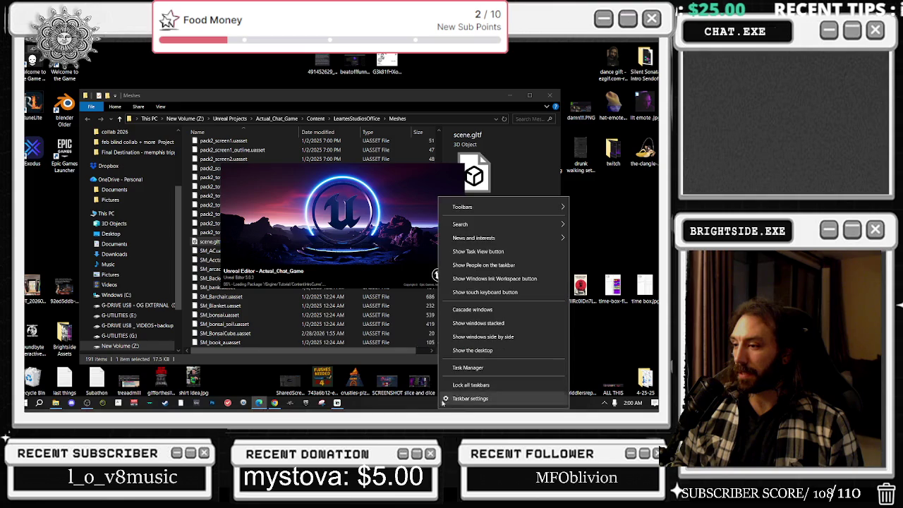
{"action": "left_click", "coordinate": [465, 367]}
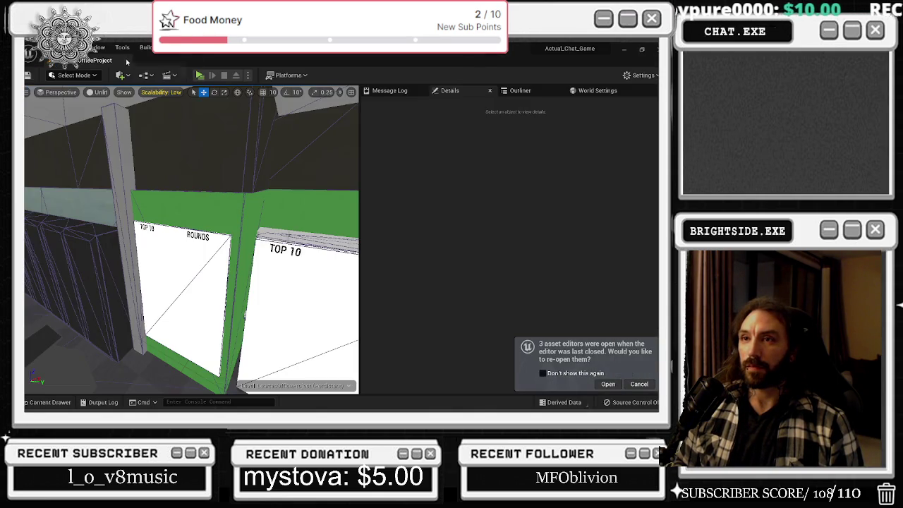
- Return to Unreal and reopen the three previous asset editors, including bp_leaderboards
{"action": "key", "text": "alt+Tab"}
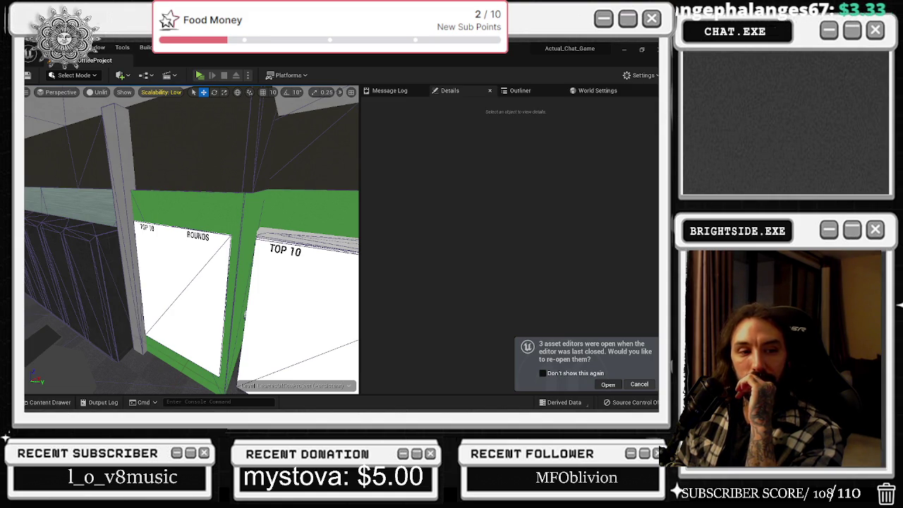
{"action": "left_click", "coordinate": [607, 384]}
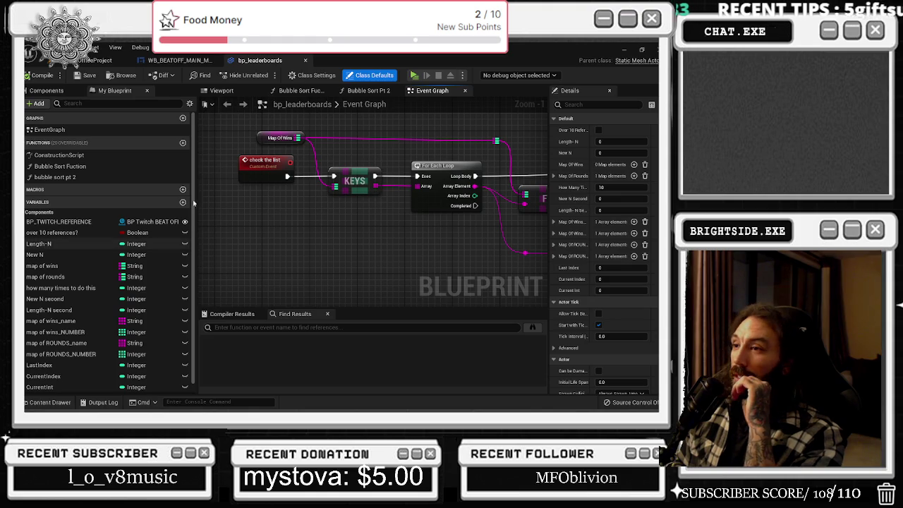
- Switch to the main level editor tab showing the TOP 10 and ROUNDS boards
{"action": "left_click", "coordinate": [82, 63]}
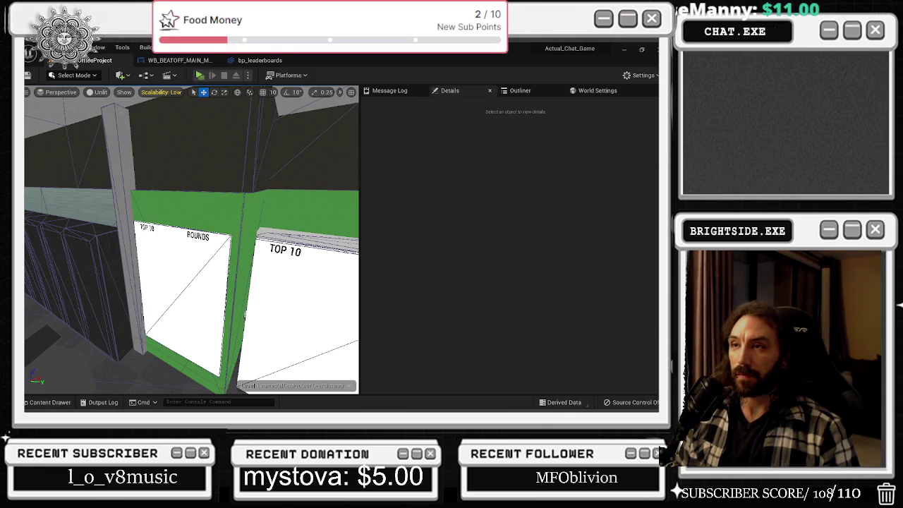
- Open the content drawer and browse to LeartesStudiosOffice > Levels
{"action": "right_click", "coordinate": [187, 99]}
{"action": "mouse_move", "coordinate": [247, 150]}
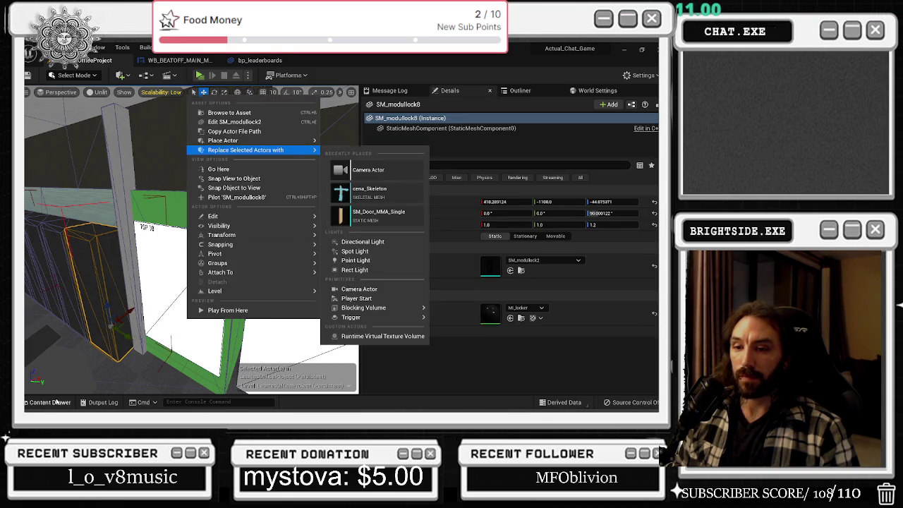
{"action": "left_click", "coordinate": [48, 402]}
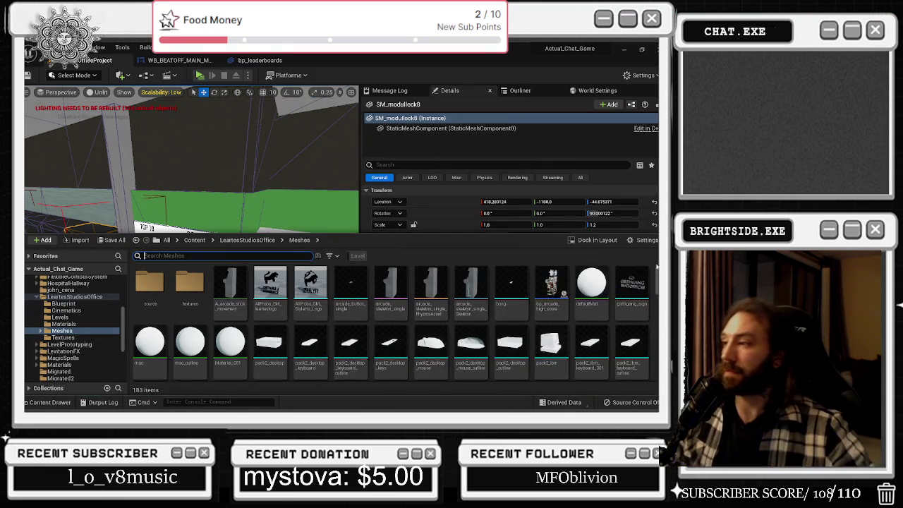
{"action": "scroll", "coordinate": [477, 282], "scroll_direction": "down", "scroll_amount": 3}
{"action": "scroll", "coordinate": [476, 282], "scroll_direction": "down", "scroll_amount": 5}
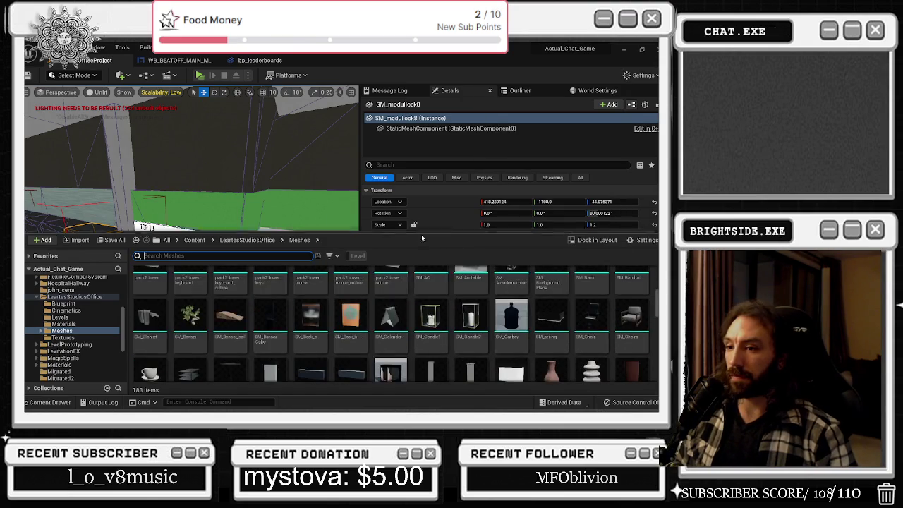
{"action": "scroll", "coordinate": [299, 282], "scroll_direction": "down", "scroll_amount": 5}
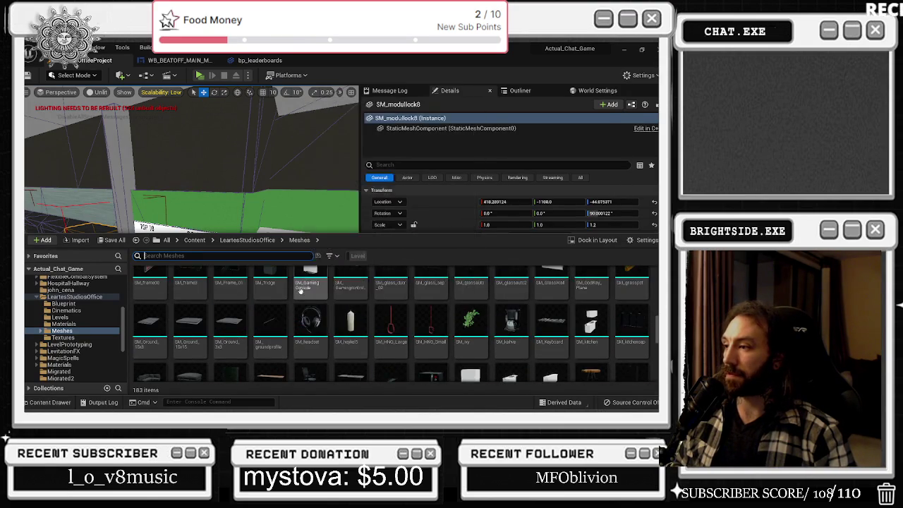
{"action": "scroll", "coordinate": [299, 282], "scroll_direction": "down", "scroll_amount": 5}
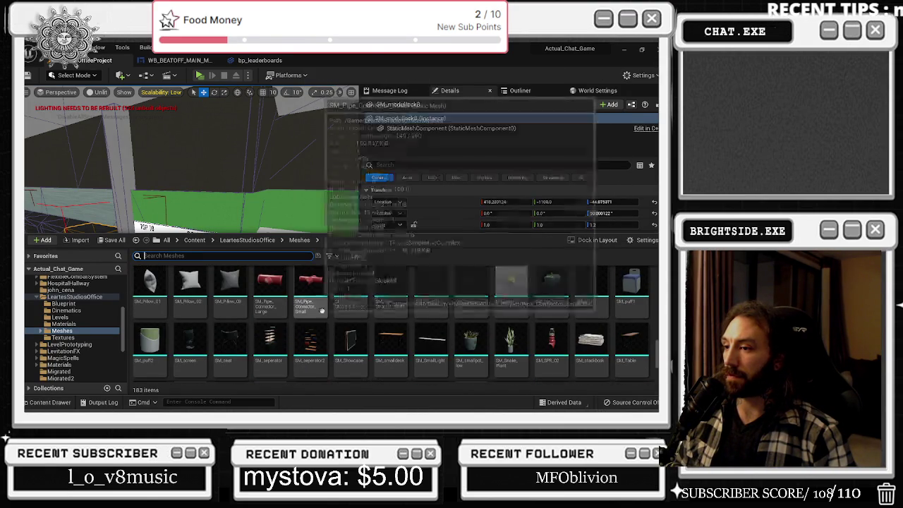
{"action": "left_click", "coordinate": [112, 298]}
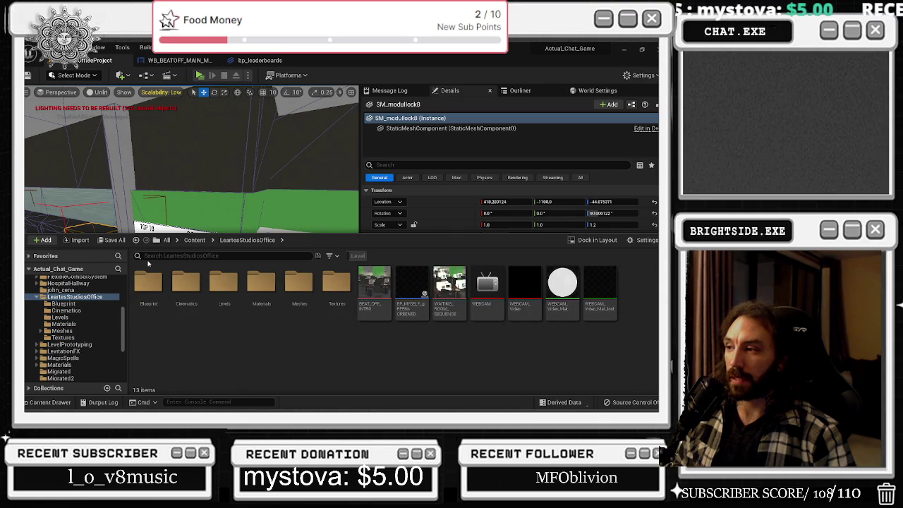
{"action": "left_click", "coordinate": [77, 318]}
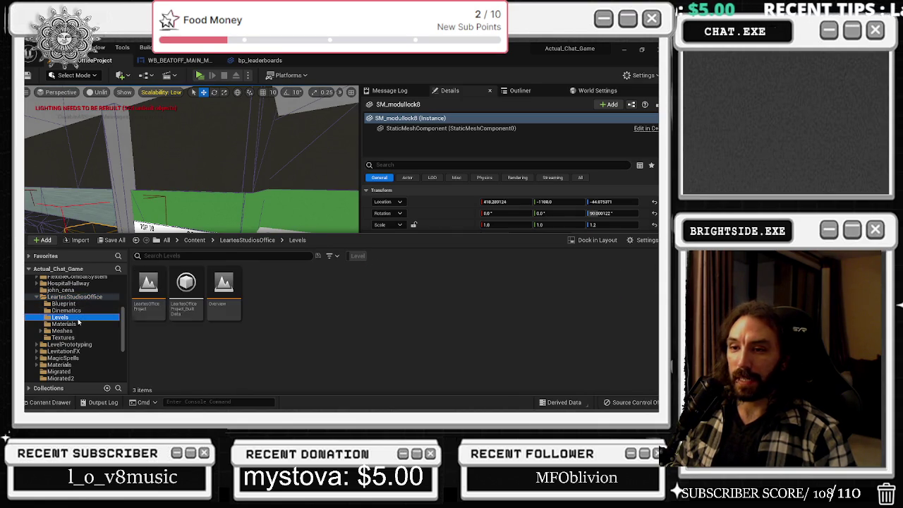
- Start an asset import, cancel the file picker, and focus the drawer's search field
{"action": "left_click", "coordinate": [74, 240]}
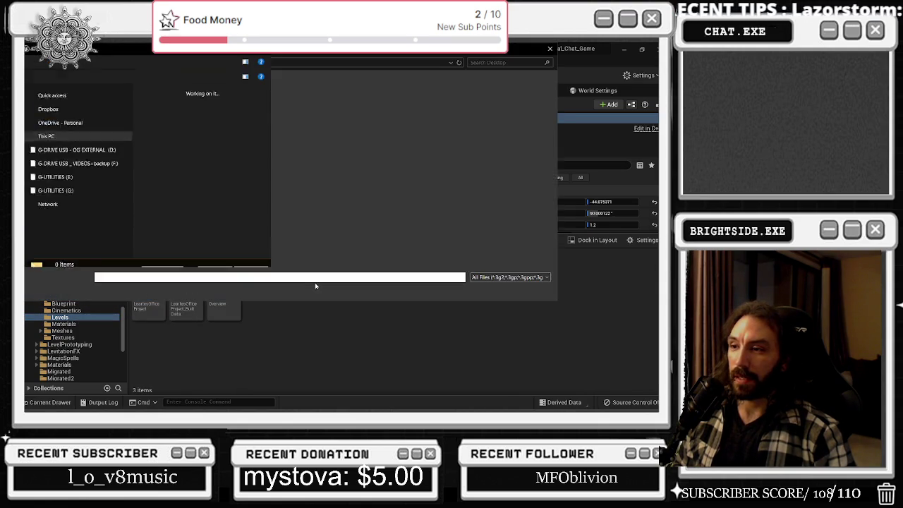
{"action": "left_click", "coordinate": [550, 49]}
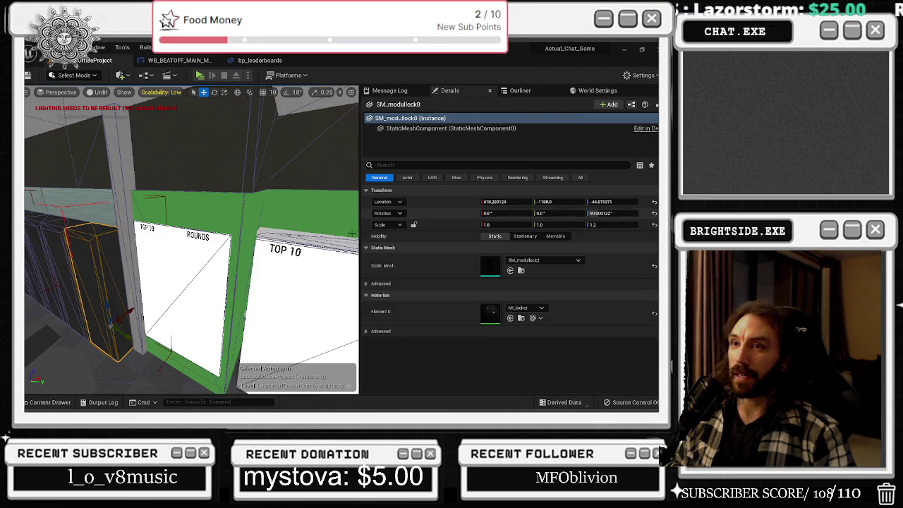
{"action": "left_click", "coordinate": [49, 402]}
{"action": "left_click", "coordinate": [152, 255]}
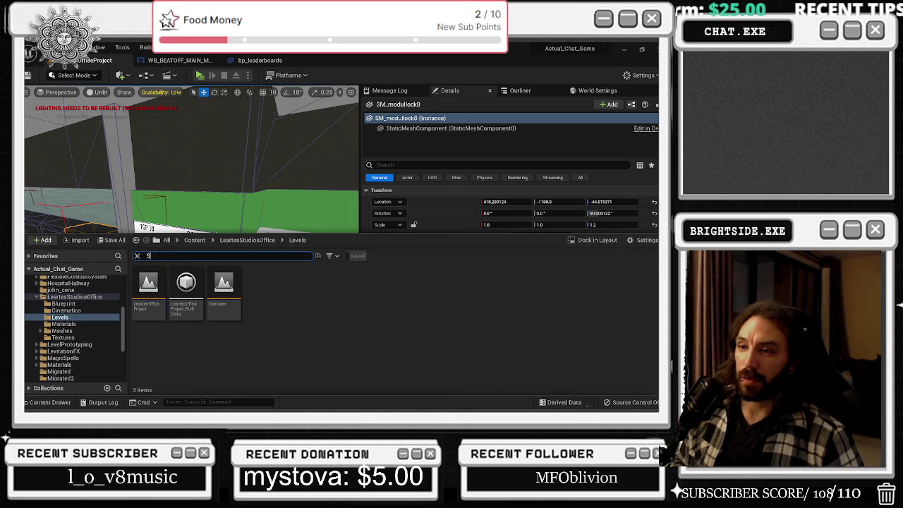
- Search the whole project for SCENE and close the Explorer Meshes window
{"action": "type", "text": "SCENE"}
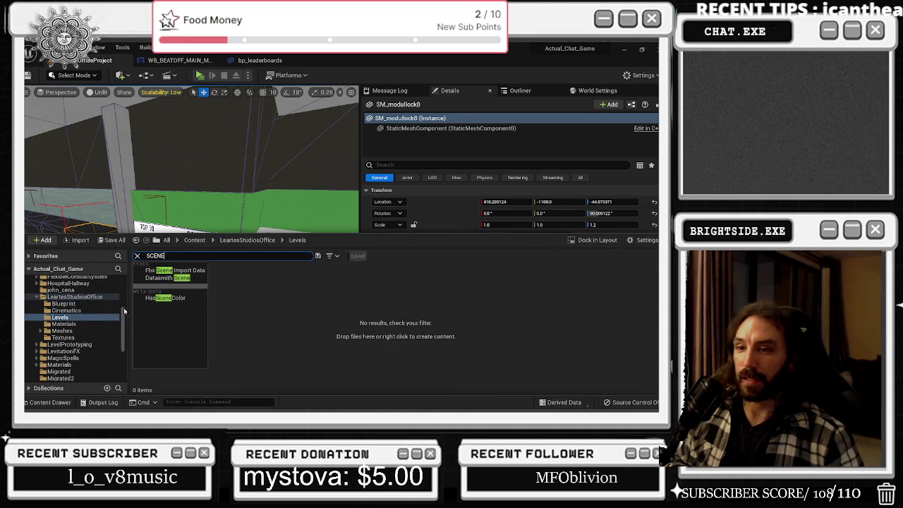
{"action": "left_click", "coordinate": [166, 240]}
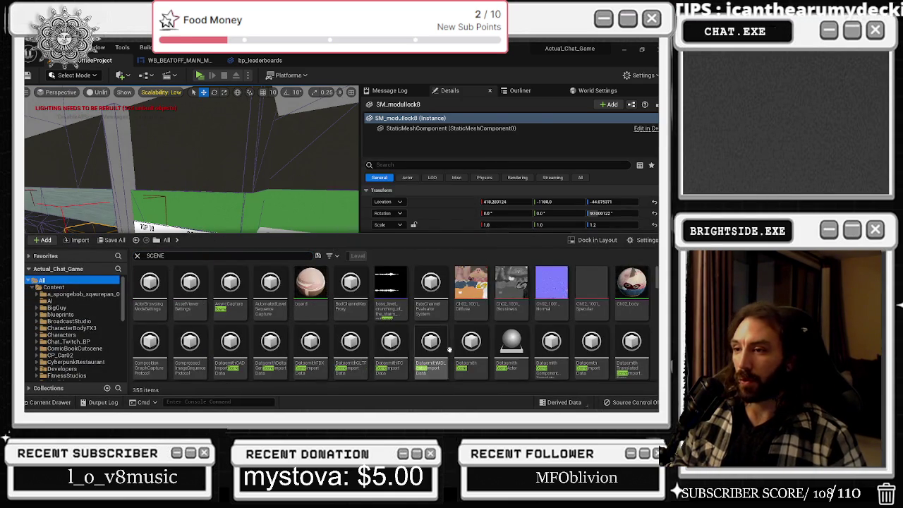
{"action": "scroll", "coordinate": [311, 296], "scroll_direction": "down", "scroll_amount": 3}
{"action": "scroll", "coordinate": [435, 317], "scroll_direction": "down", "scroll_amount": 5}
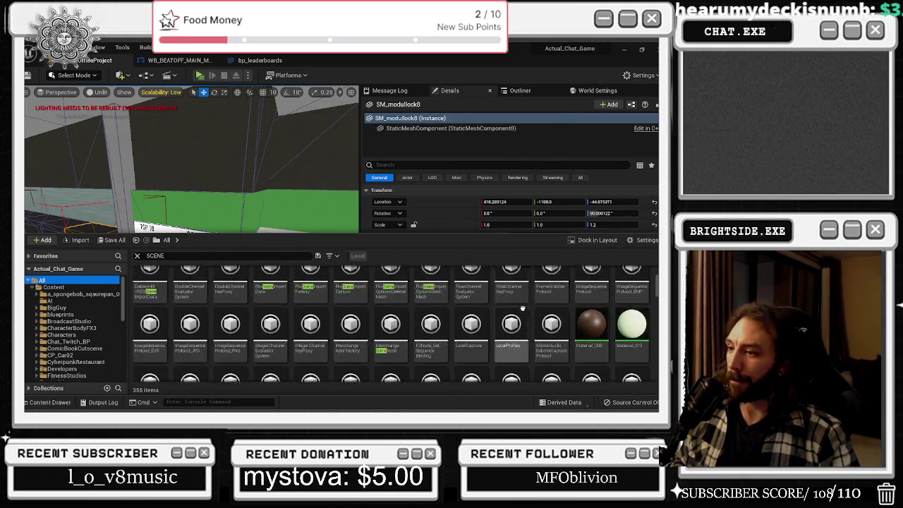
{"action": "scroll", "coordinate": [435, 318], "scroll_direction": "down", "scroll_amount": 4}
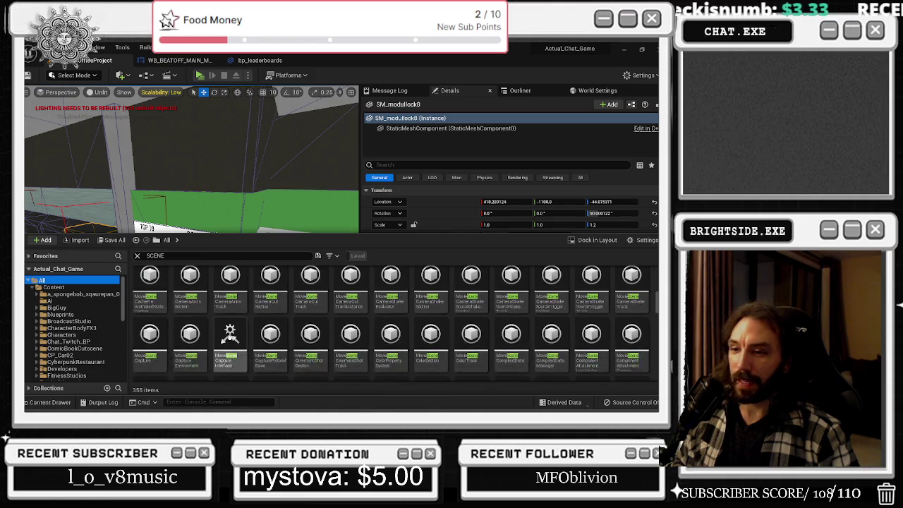
{"action": "key", "text": "alt+Tab"}
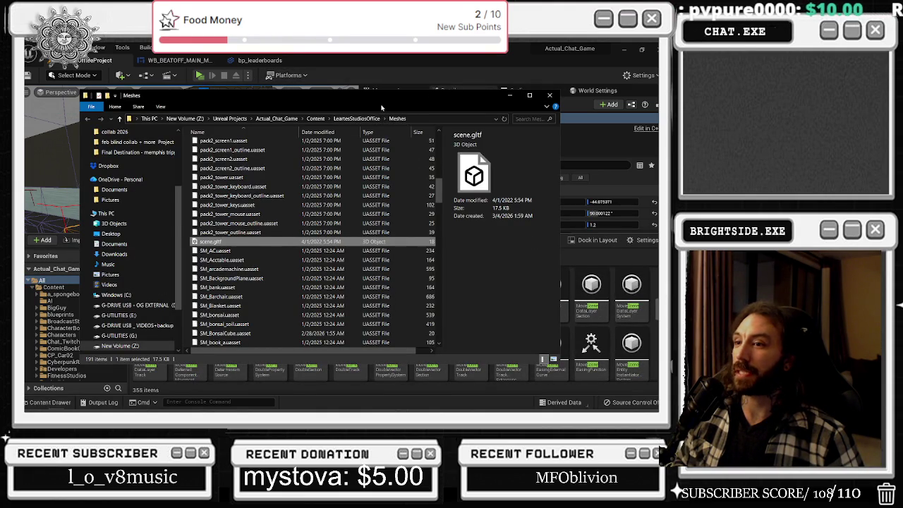
{"action": "left_click", "coordinate": [548, 94]}
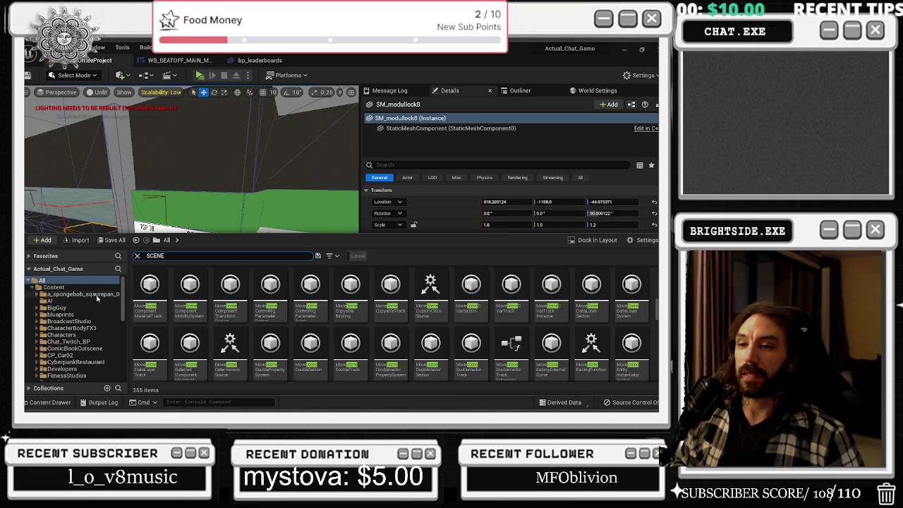
- Clear the search and open LeartesStudiosOffice > Meshes, listing its 183 assets
{"action": "scroll", "coordinate": [105, 349], "scroll_direction": "down", "scroll_amount": 3}
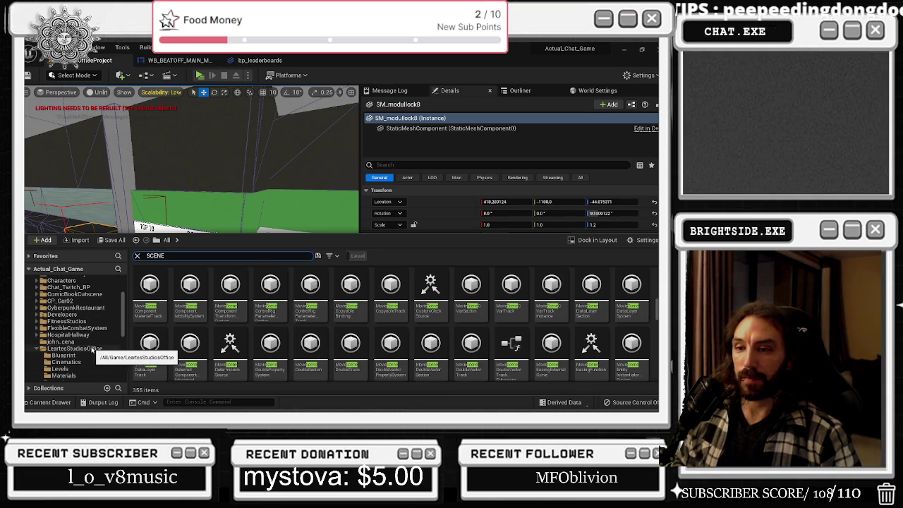
{"action": "left_click", "coordinate": [88, 348]}
{"action": "left_click", "coordinate": [137, 255]}
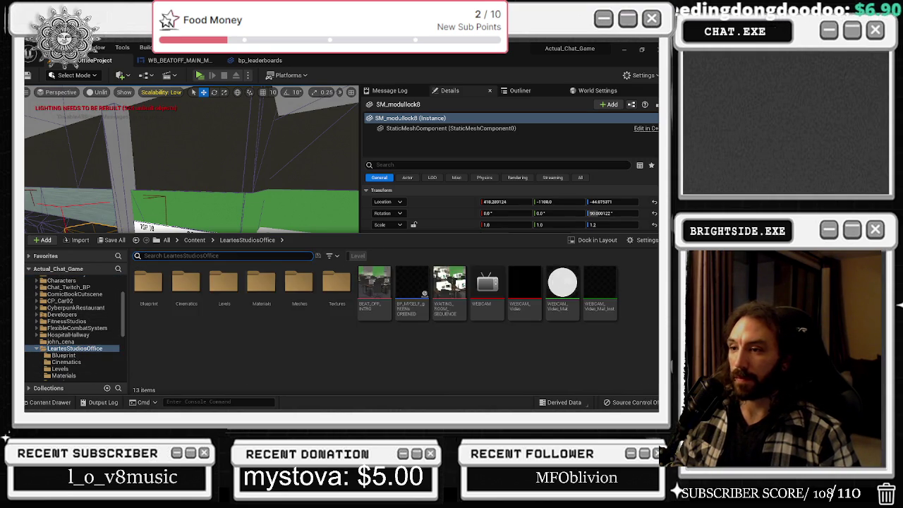
{"action": "double_click", "coordinate": [299, 284]}
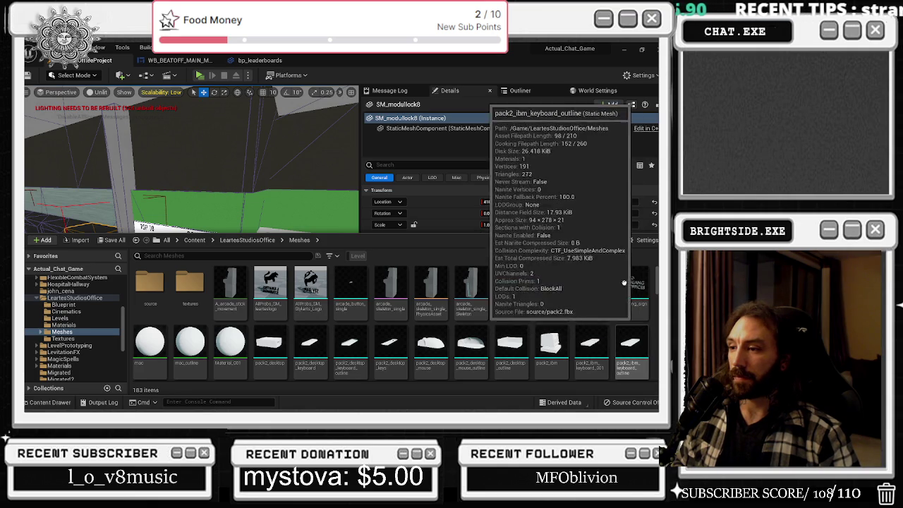
{"action": "scroll", "coordinate": [557, 303], "scroll_direction": "down", "scroll_amount": 1}
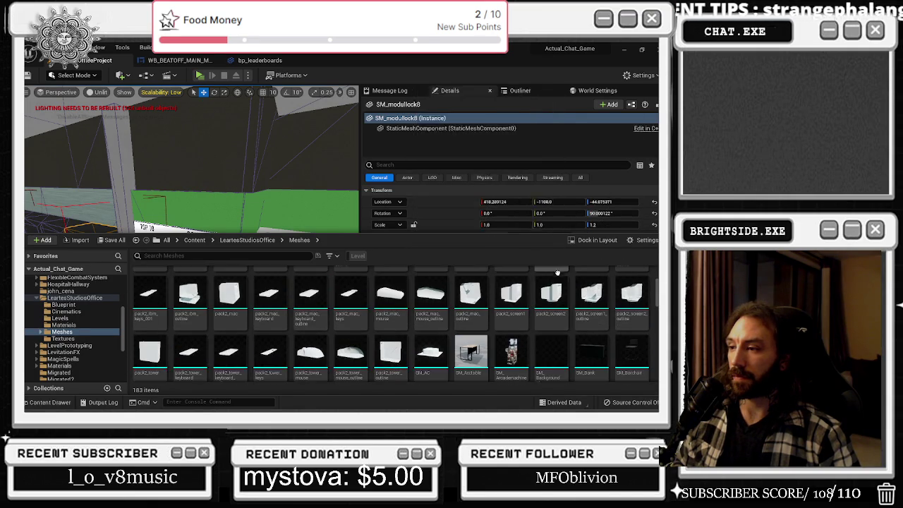
{"action": "scroll", "coordinate": [528, 277], "scroll_direction": "down", "scroll_amount": 1}
{"action": "scroll", "coordinate": [528, 277], "scroll_direction": "down", "scroll_amount": 1}
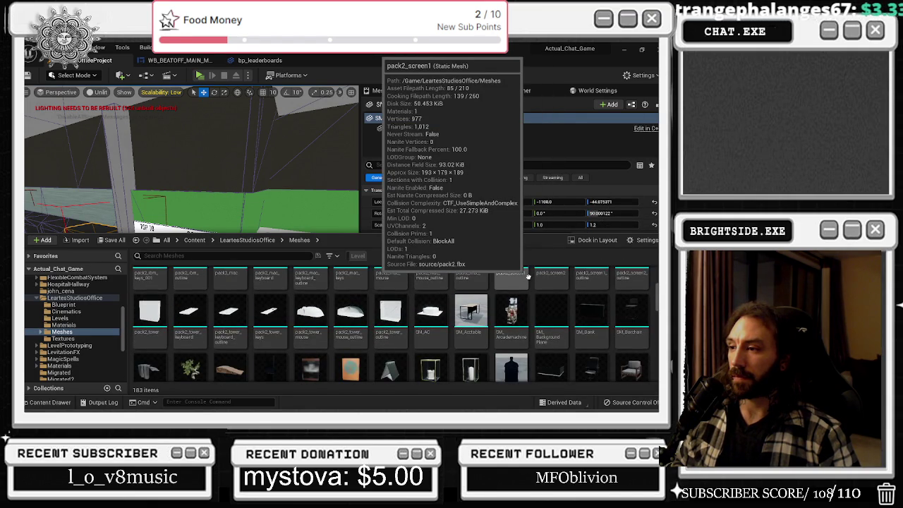
{"action": "scroll", "coordinate": [528, 276], "scroll_direction": "up", "scroll_amount": 5}
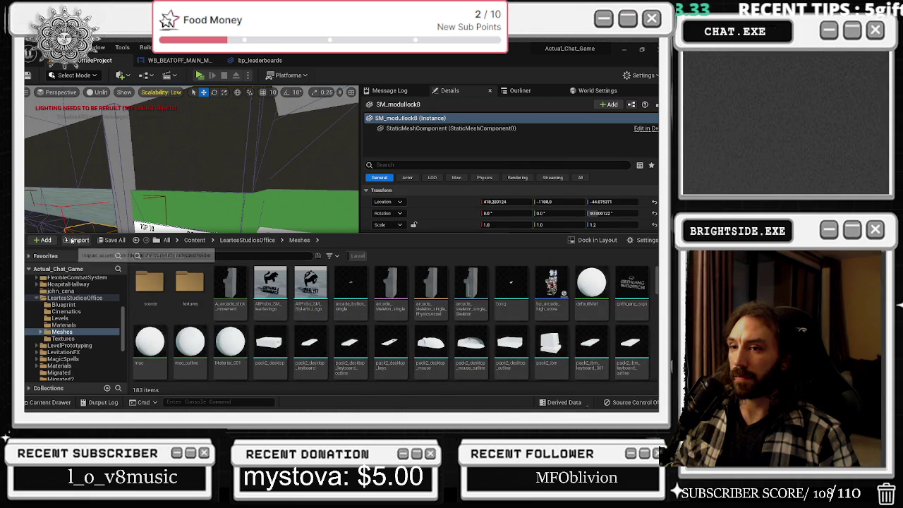
- Open the import dialog and navigate it to the copied Meshes folder path
{"action": "left_click", "coordinate": [72, 241]}
{"action": "key", "text": "alt+Tab"}
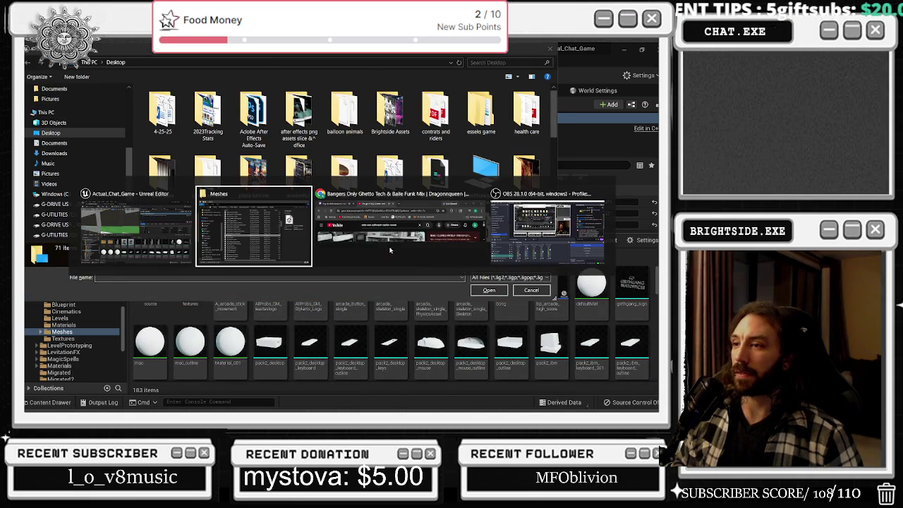
{"action": "right_click", "coordinate": [408, 118]}
{"action": "left_click", "coordinate": [411, 129]}
{"action": "left_click", "coordinate": [461, 82]}
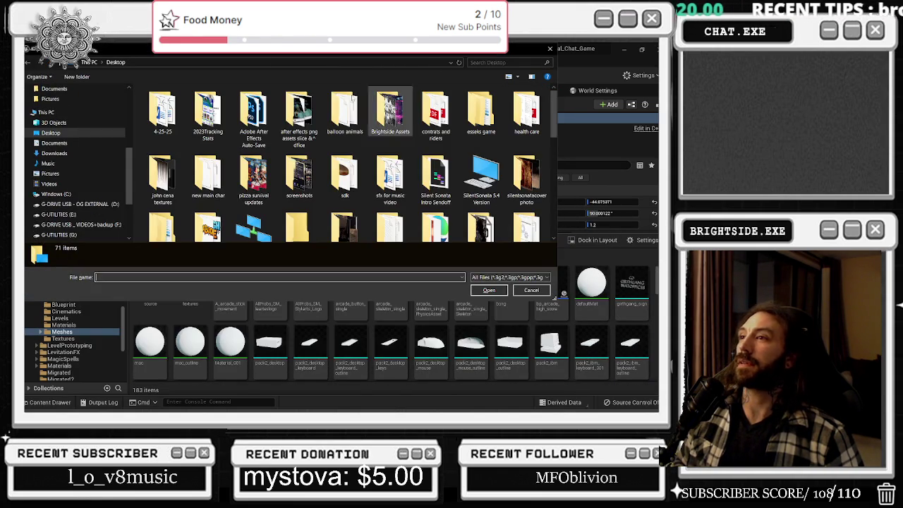
{"action": "left_click", "coordinate": [232, 62]}
{"action": "key", "text": "ctrl+v"}
{"action": "key", "text": "Return"}
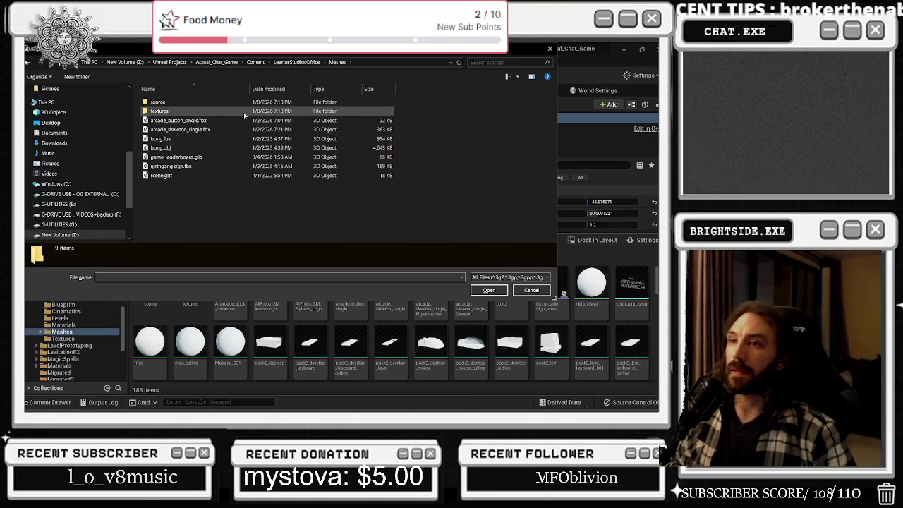
- Import scene.gltf with default options and dismiss the failure message
{"action": "left_click", "coordinate": [162, 175]}
{"action": "left_click", "coordinate": [489, 290]}
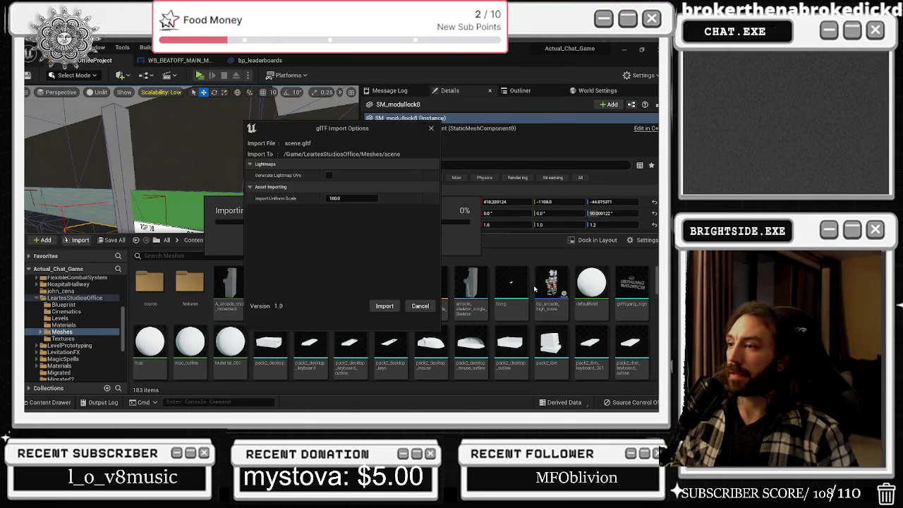
{"action": "left_click", "coordinate": [384, 306]}
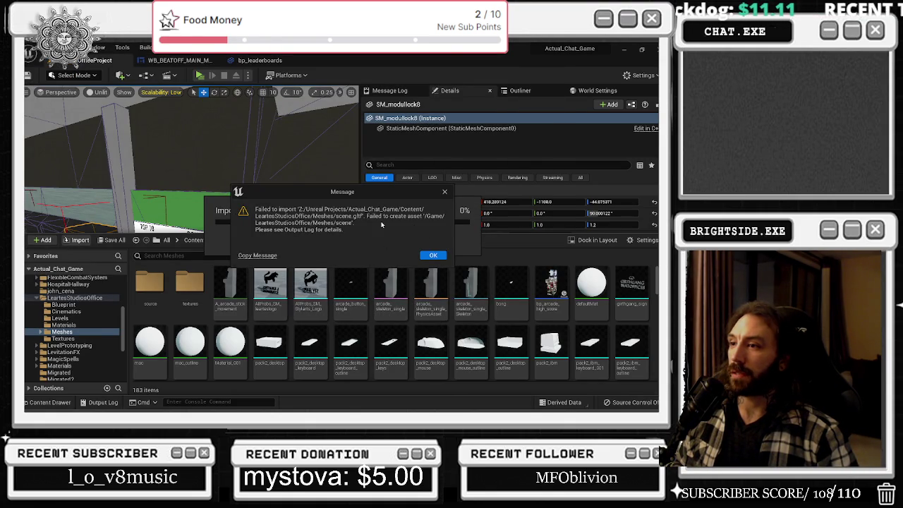
{"action": "left_click", "coordinate": [430, 256]}
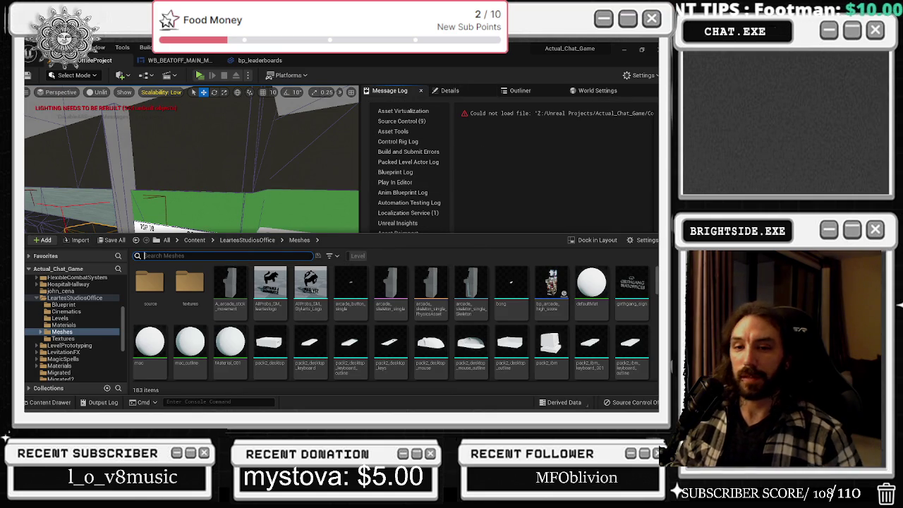
- Delete scene.gltf from the Explorer Meshes folder and dismiss the WinRAR notice
{"action": "key", "text": "alt+Tab"}
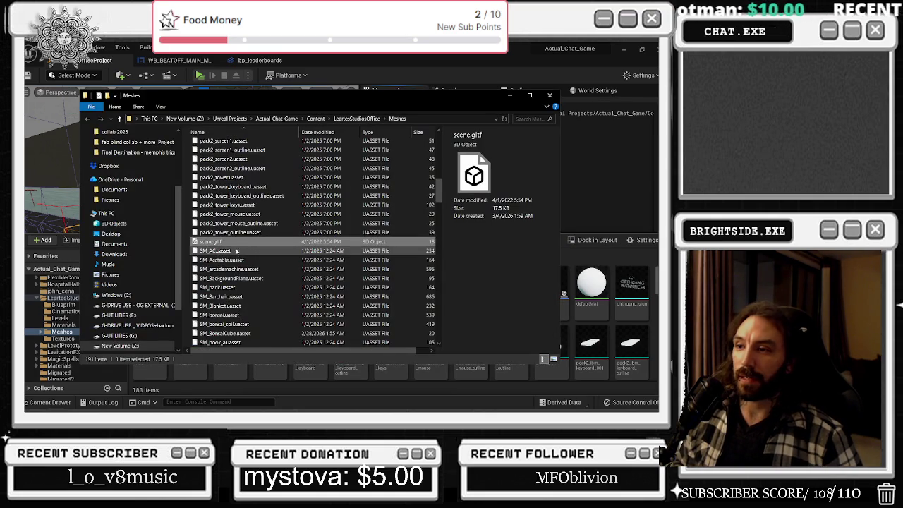
{"action": "key", "text": "Delete"}
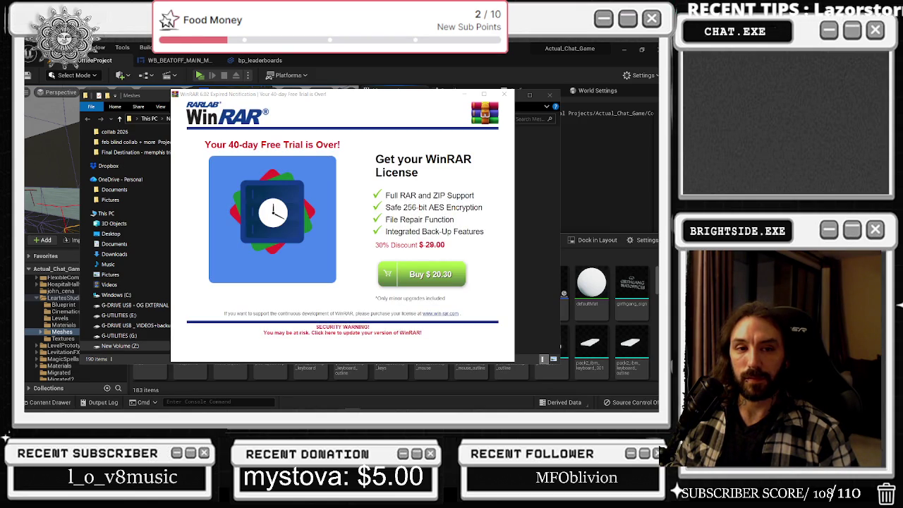
{"action": "left_click", "coordinate": [503, 95]}
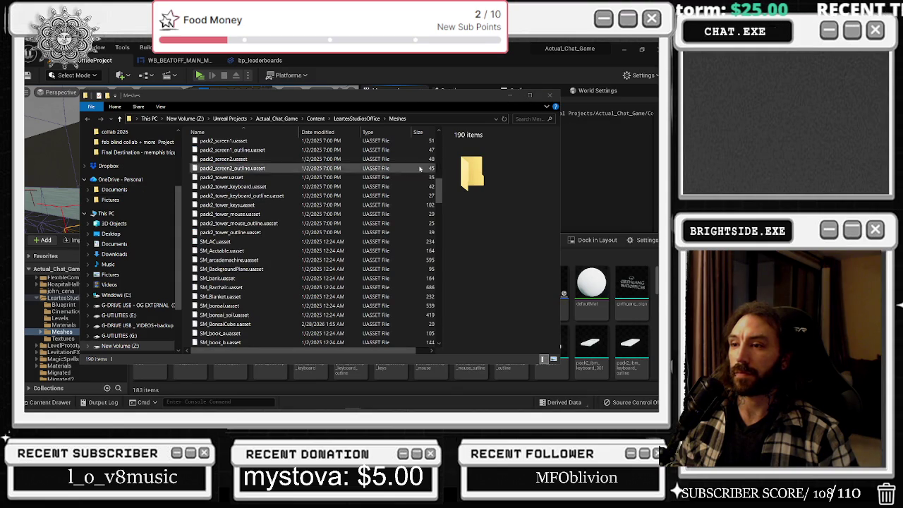
- Minimize Unreal Editor and launch the older Blender from its desktop shortcut
{"action": "left_click", "coordinate": [518, 58]}
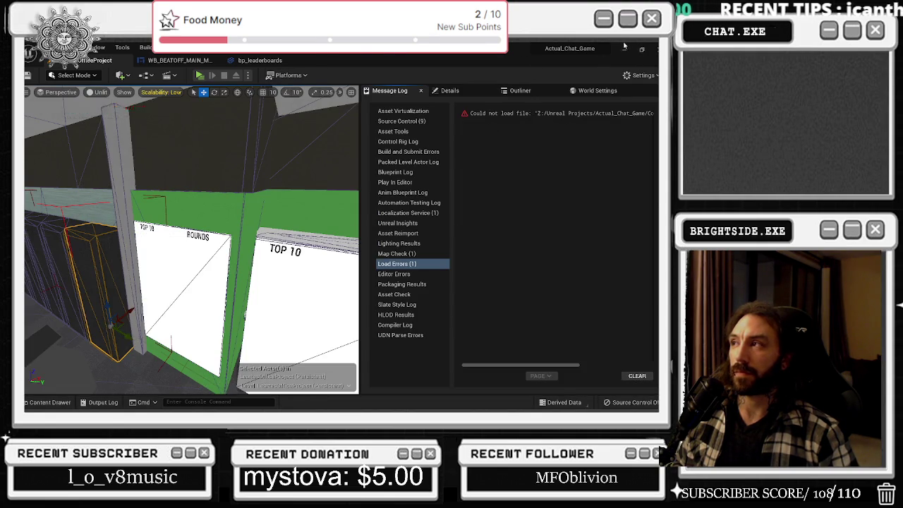
{"action": "left_click", "coordinate": [624, 48]}
{"action": "scroll", "coordinate": [268, 243], "scroll_direction": "down", "scroll_amount": 12}
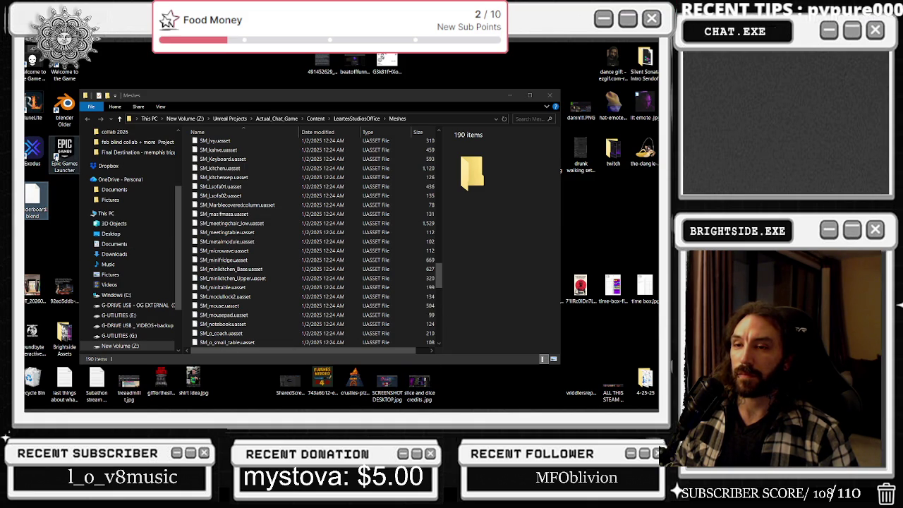
{"action": "left_click", "coordinate": [65, 104]}
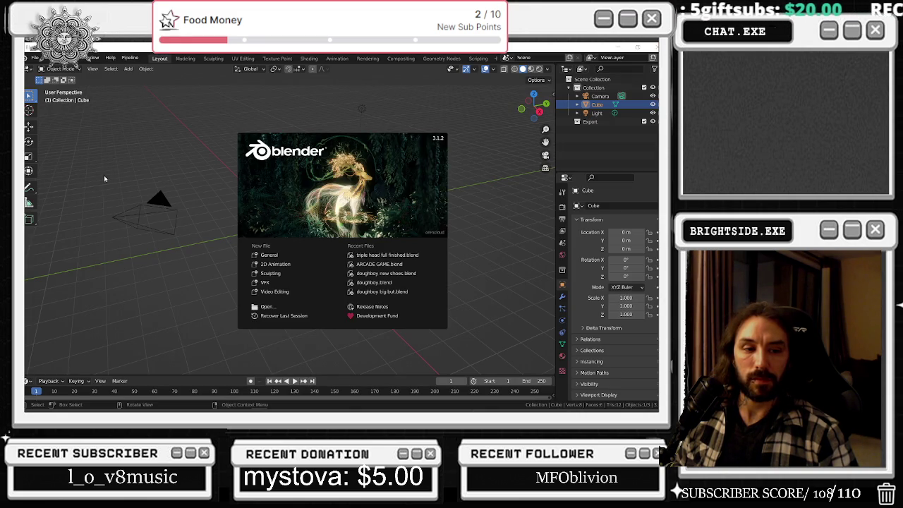
- Open Leaderboard.blend from the Desktop
{"action": "left_click", "coordinate": [97, 178]}
{"action": "left_click", "coordinate": [34, 57]}
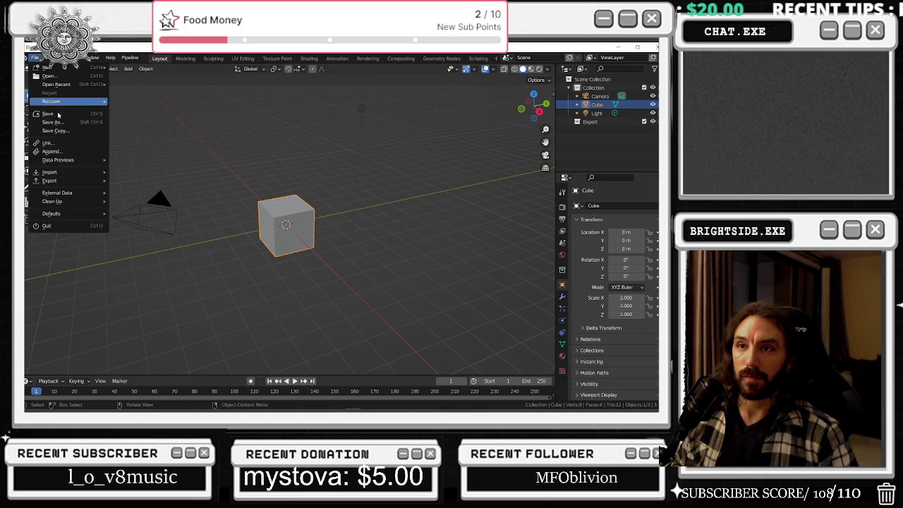
{"action": "mouse_move", "coordinate": [70, 173]}
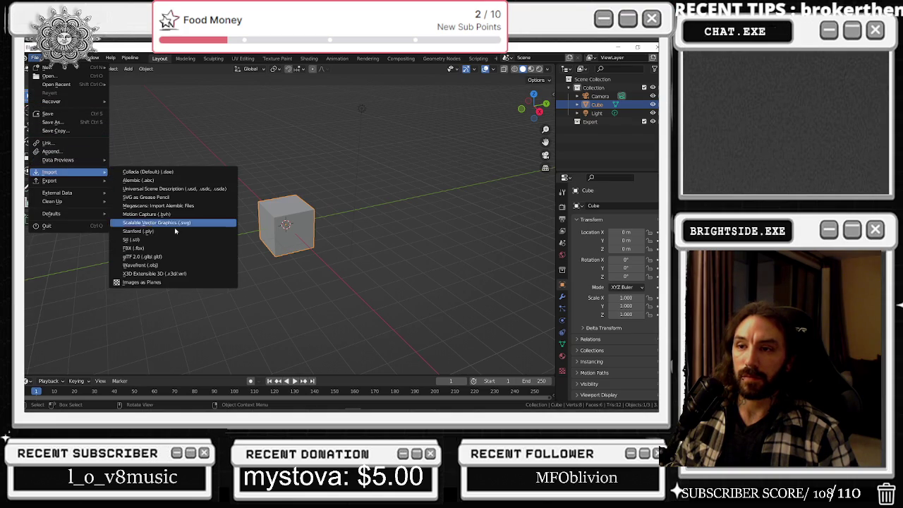
{"action": "left_click", "coordinate": [50, 76]}
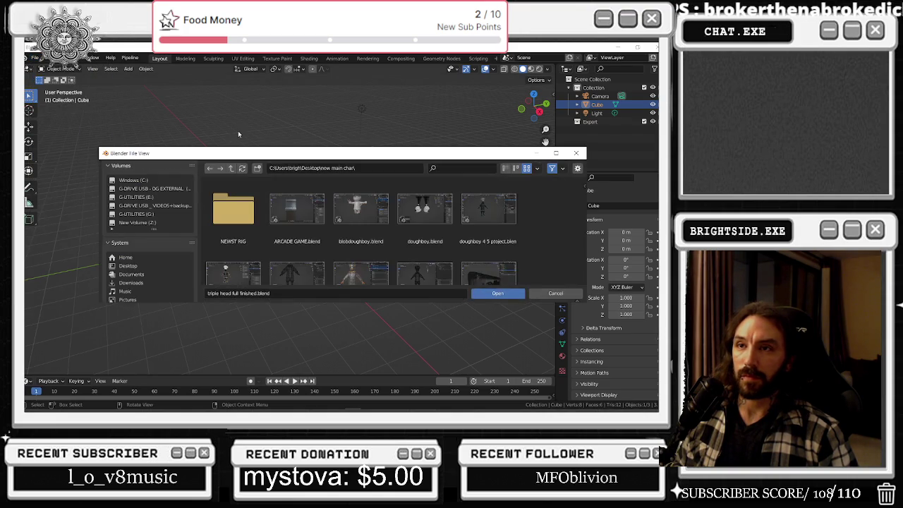
{"action": "scroll", "coordinate": [146, 212], "scroll_direction": "down", "scroll_amount": 2}
{"action": "left_click", "coordinate": [162, 239]}
{"action": "scroll", "coordinate": [377, 252], "scroll_direction": "down", "scroll_amount": 3}
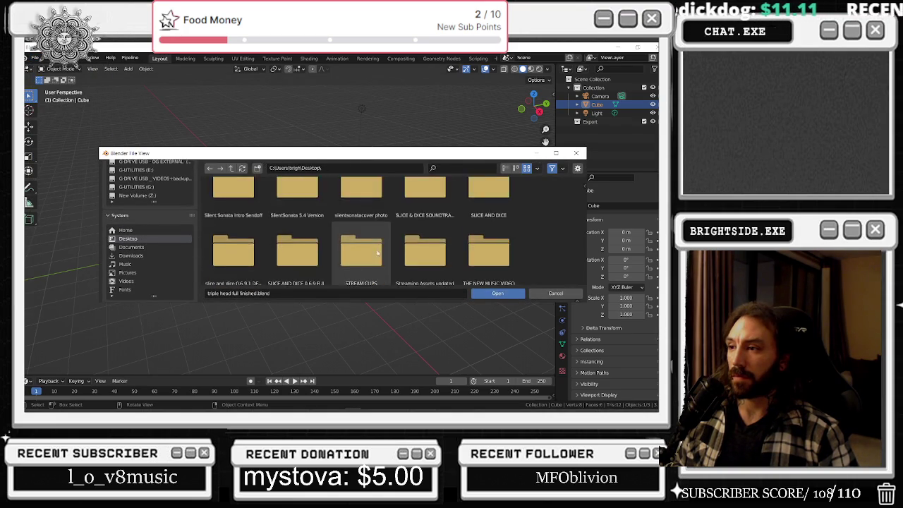
{"action": "scroll", "coordinate": [377, 253], "scroll_direction": "down", "scroll_amount": 3}
{"action": "left_click", "coordinate": [385, 247]}
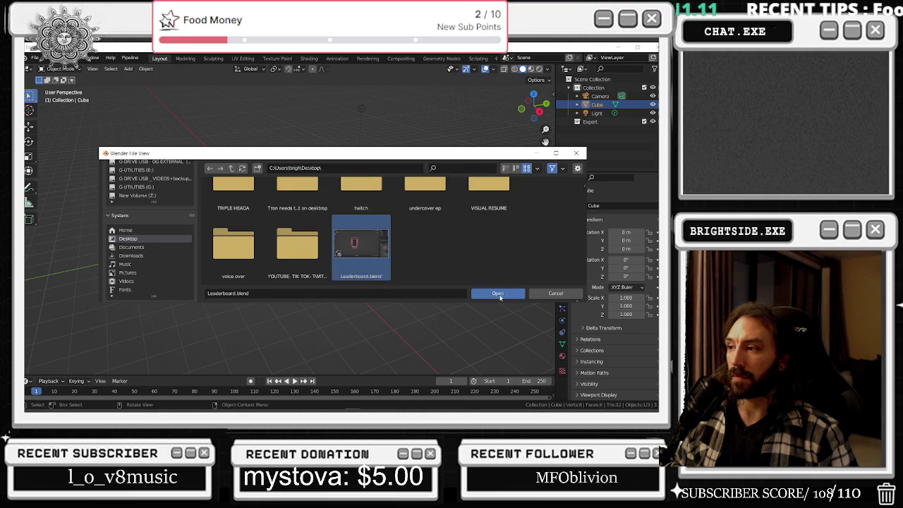
{"action": "left_click", "coordinate": [500, 294]}
- Select all eight leaderboard pieces, Cube.003 through Plane.021, and join them with Ctrl+J
{"action": "mouse_move", "coordinate": [327, 154]}
{"action": "left_mouse_down"}
{"action": "mouse_move", "coordinate": [413, 159]}
{"action": "mouse_move", "coordinate": [296, 181]}
{"action": "mouse_move", "coordinate": [303, 175]}
{"action": "left_mouse_up"}
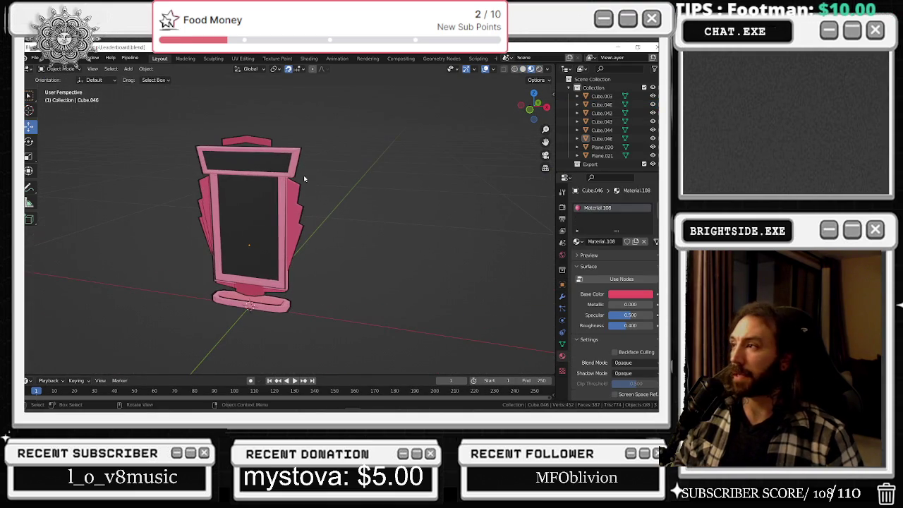
{"action": "left_click", "coordinate": [603, 155]}
{"action": "left_click", "coordinate": [603, 96], "text": "shift"}
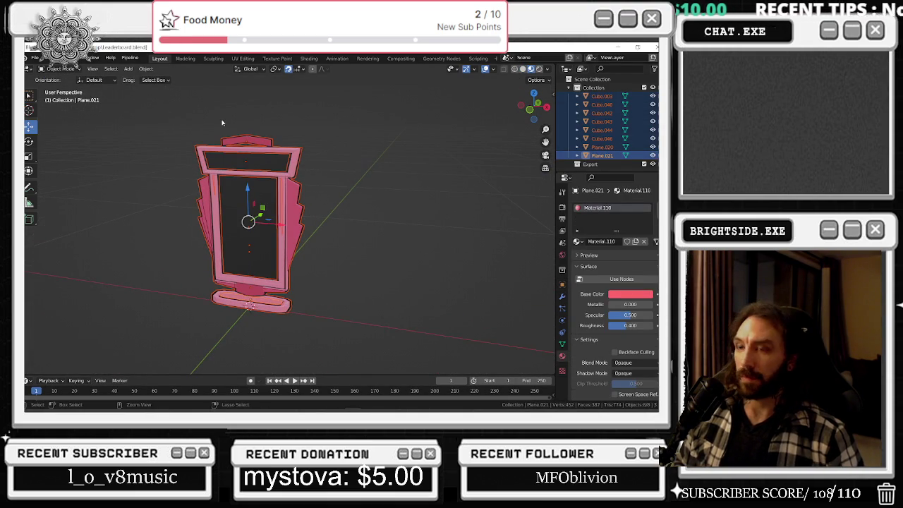
{"action": "key", "text": "ctrl+j"}
{"action": "mouse_move", "coordinate": [256, 149]}
{"action": "left_mouse_down"}
{"action": "mouse_move", "coordinate": [233, 170]}
{"action": "mouse_move", "coordinate": [251, 212]}
{"action": "left_mouse_up"}
{"action": "left_click", "coordinate": [34, 58]}
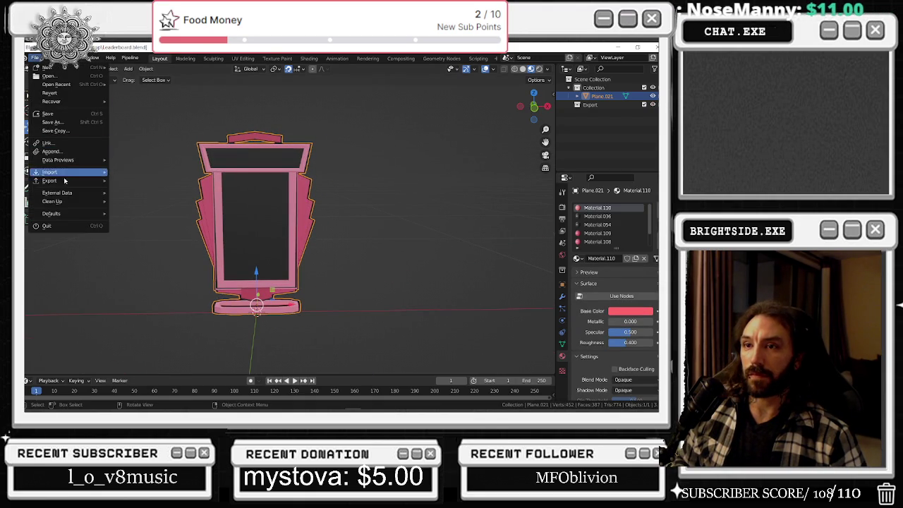
- Start an FBX export targeting the pasted Unreal Meshes folder path
{"action": "mouse_move", "coordinate": [63, 181]}
{"action": "left_click", "coordinate": [170, 252]}
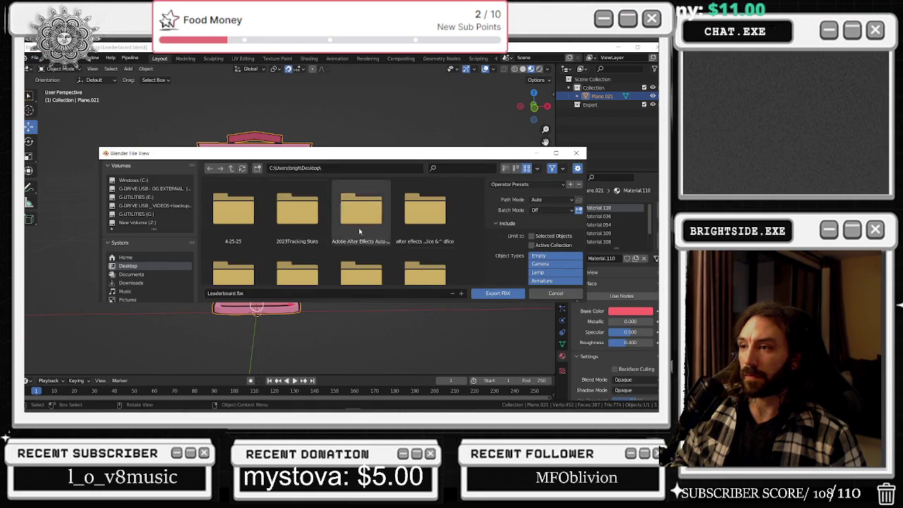
{"action": "left_click", "coordinate": [310, 168]}
{"action": "key", "text": "ctrl+v"}
{"action": "key", "text": "Return"}
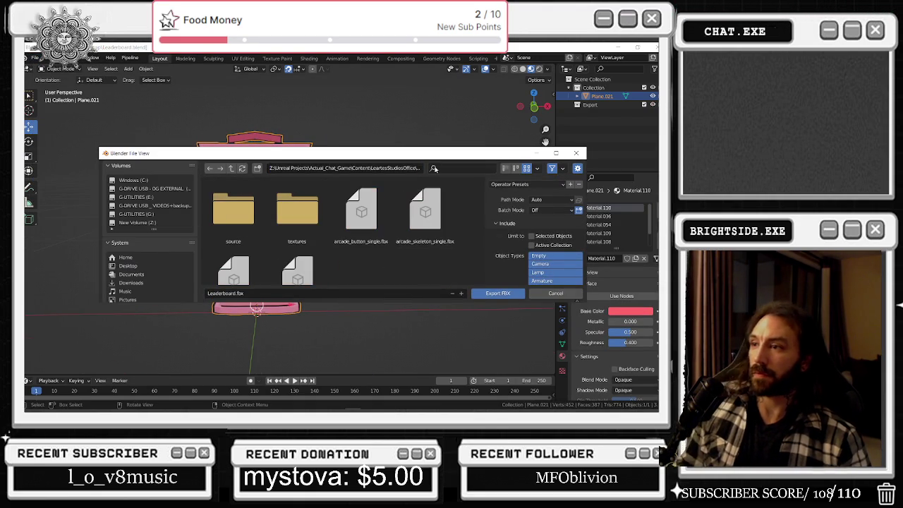
{"action": "scroll", "coordinate": [291, 246], "scroll_direction": "down", "scroll_amount": 1}
{"action": "scroll", "coordinate": [318, 247], "scroll_direction": "down", "scroll_amount": 1}
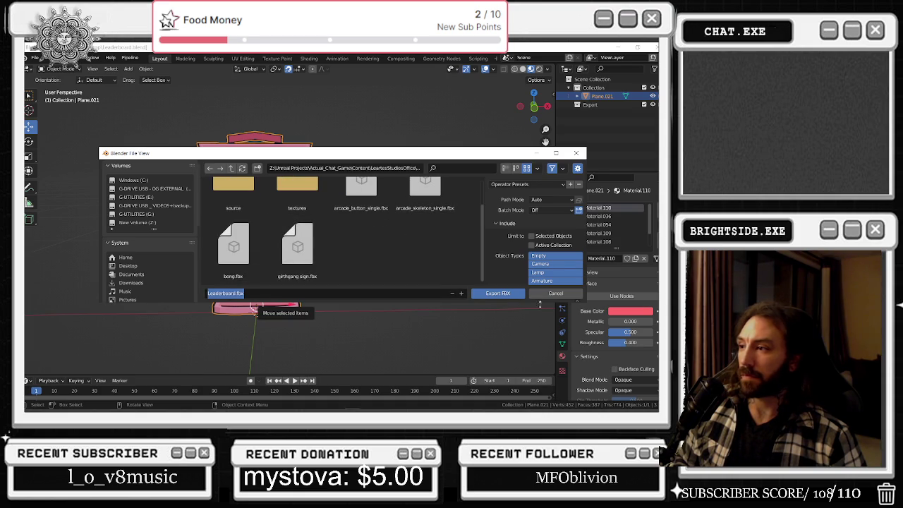
- Export Leaderboard.fbx with path mode Copy, selected objects only, Armature/Mesh types and Face smoothing
{"action": "left_click", "coordinate": [541, 200]}
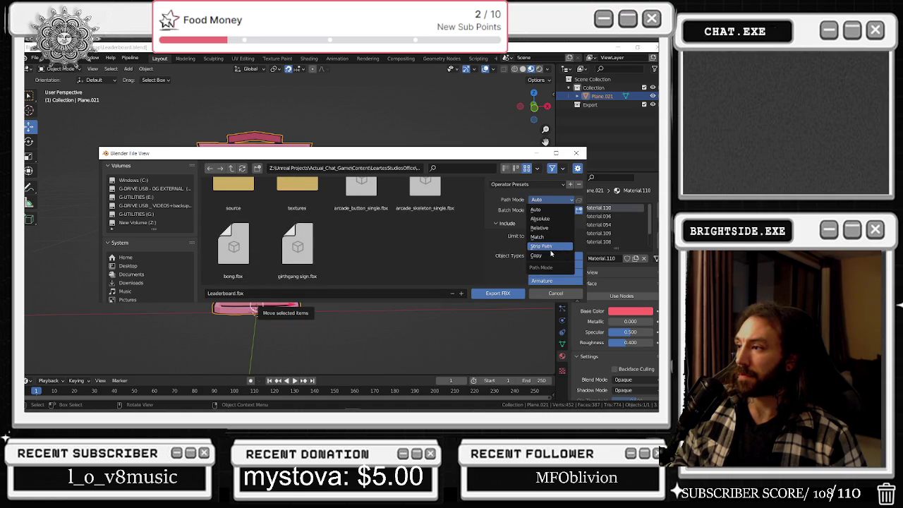
{"action": "left_click", "coordinate": [538, 255]}
{"action": "left_click", "coordinate": [556, 152]}
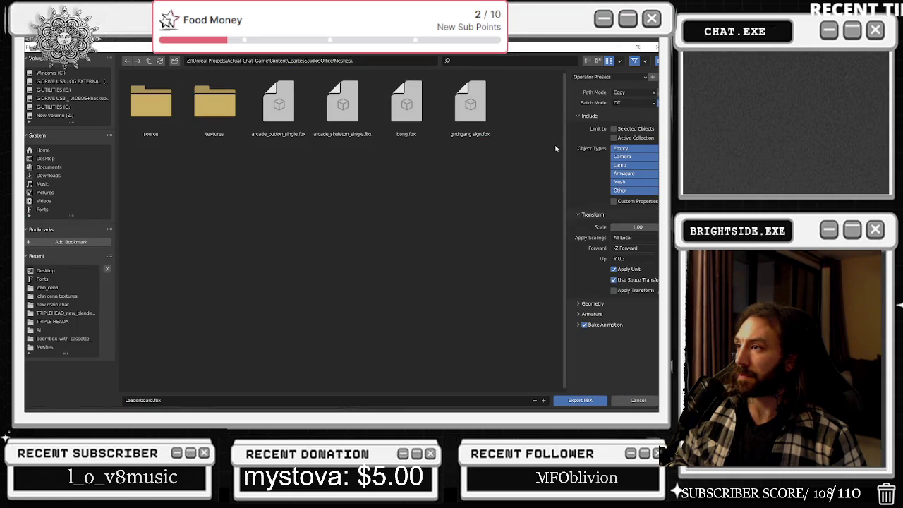
{"action": "left_click", "coordinate": [623, 174]}
{"action": "left_click", "coordinate": [621, 182], "text": "shift"}
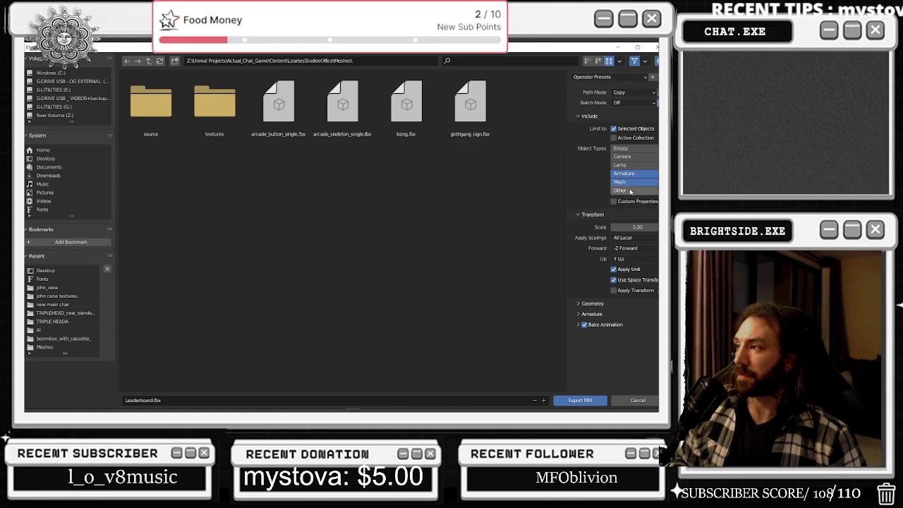
{"action": "left_click", "coordinate": [589, 303]}
{"action": "left_click", "coordinate": [623, 316]}
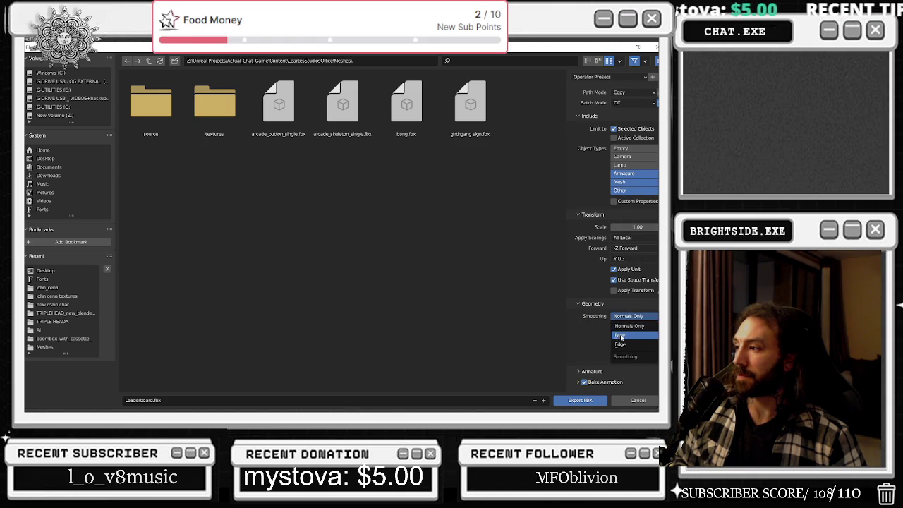
{"action": "left_click", "coordinate": [619, 335]}
{"action": "left_click", "coordinate": [589, 303]}
{"action": "left_click", "coordinate": [590, 313]}
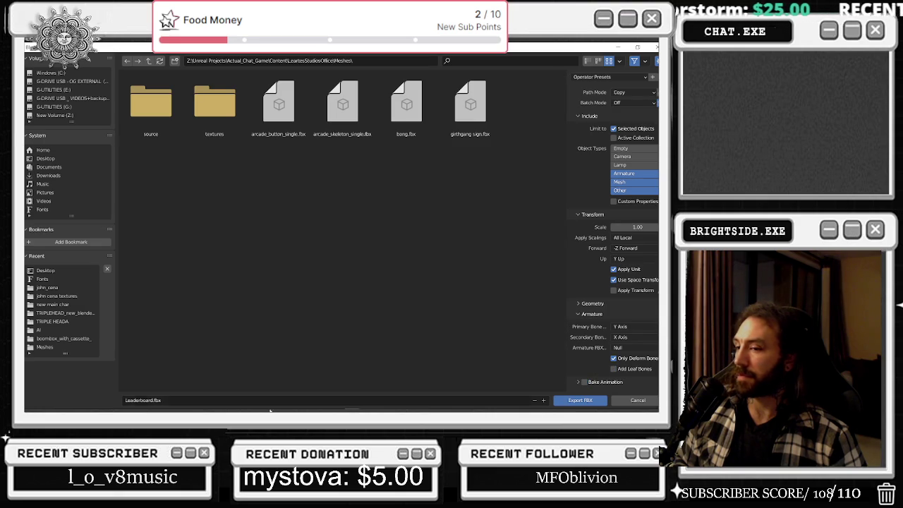
{"action": "left_click", "coordinate": [584, 401]}
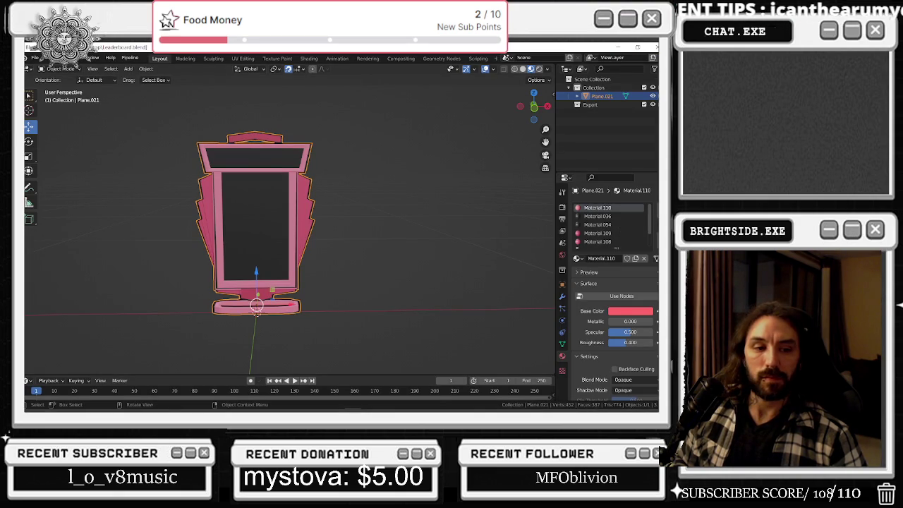
- Quit Blender without saving the blend file
{"action": "left_click", "coordinate": [654, 47]}
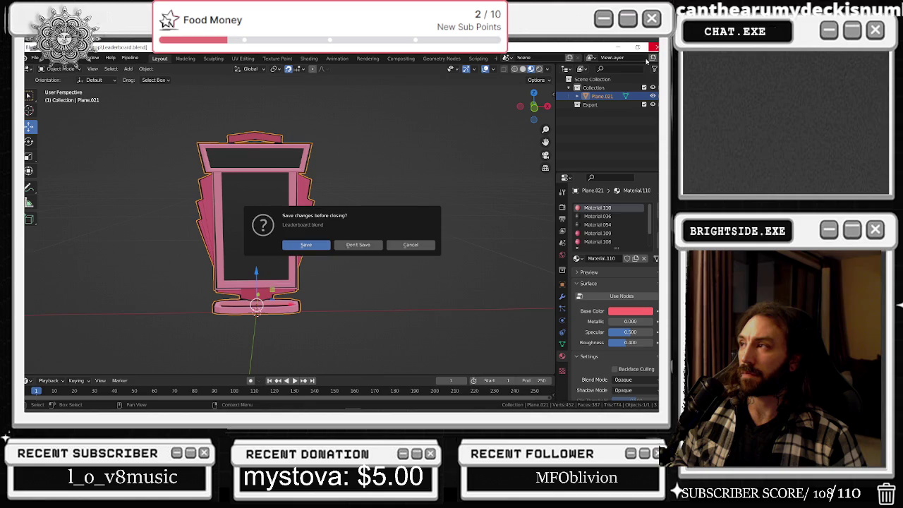
{"action": "left_click", "coordinate": [358, 245]}
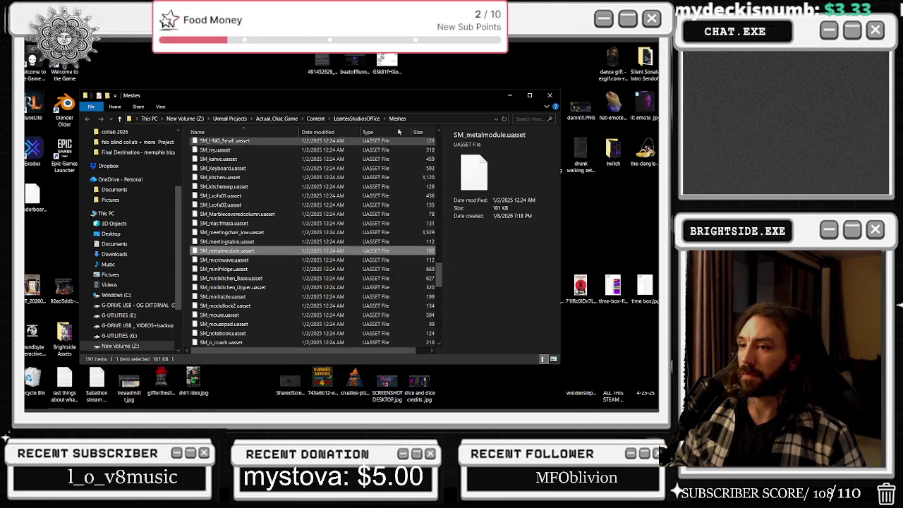
{"action": "key", "text": "alt+Tab"}
- Back in Unreal, reimport the Leaderboard mesh and bring up the bp_leaderboards editor
{"action": "left_click", "coordinate": [349, 201]}
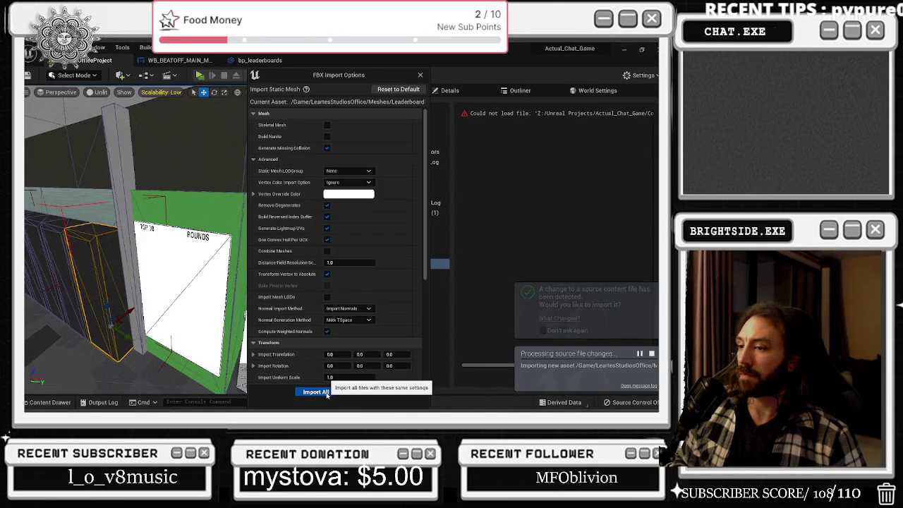
{"action": "left_click", "coordinate": [324, 391]}
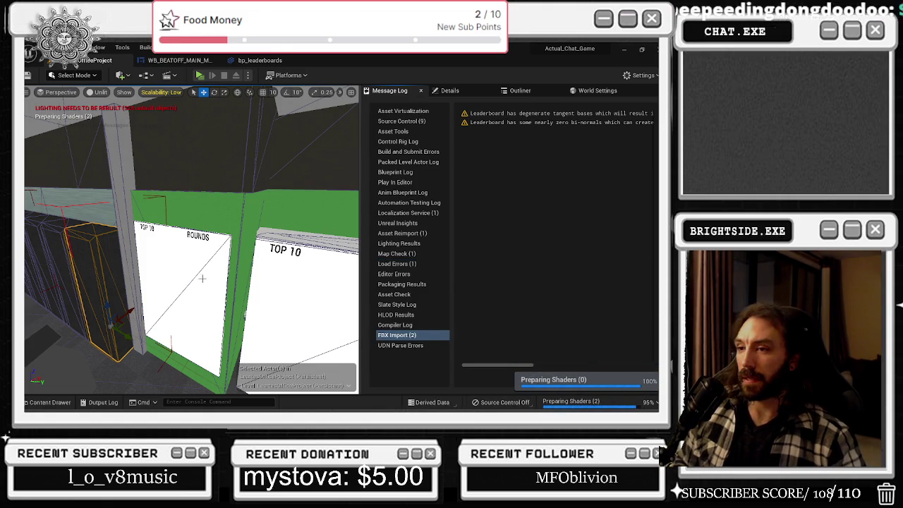
{"action": "left_click", "coordinate": [259, 60]}
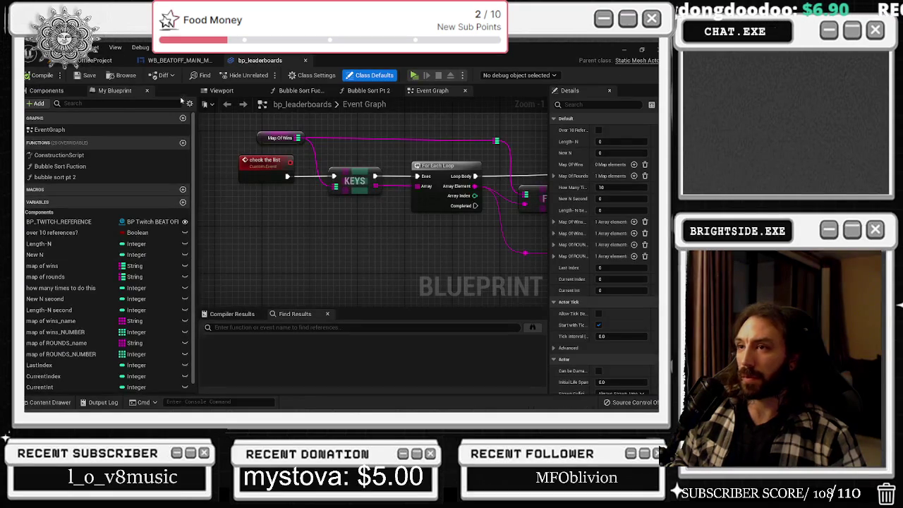
- Assign the Leaderboard mesh to the left board component
{"action": "left_click", "coordinate": [221, 90]}
{"action": "left_click", "coordinate": [52, 405]}
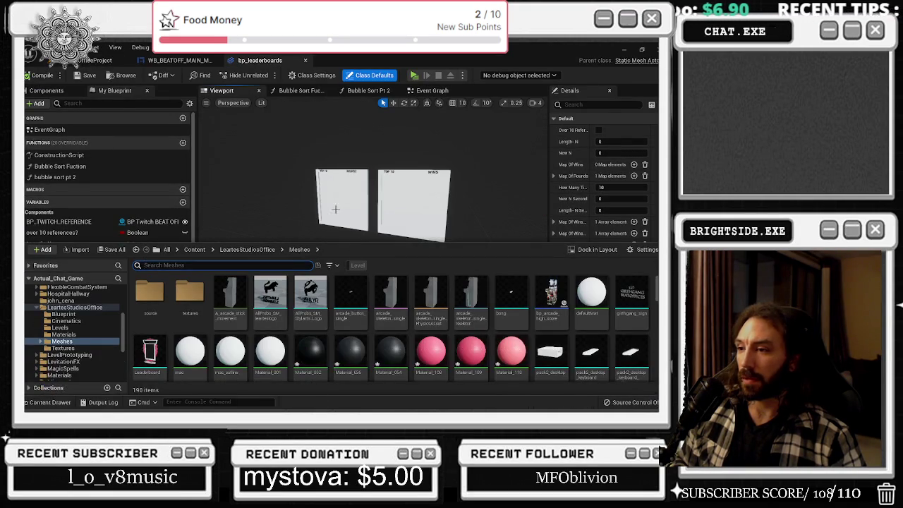
{"action": "left_click", "coordinate": [161, 351]}
{"action": "left_click", "coordinate": [348, 183]}
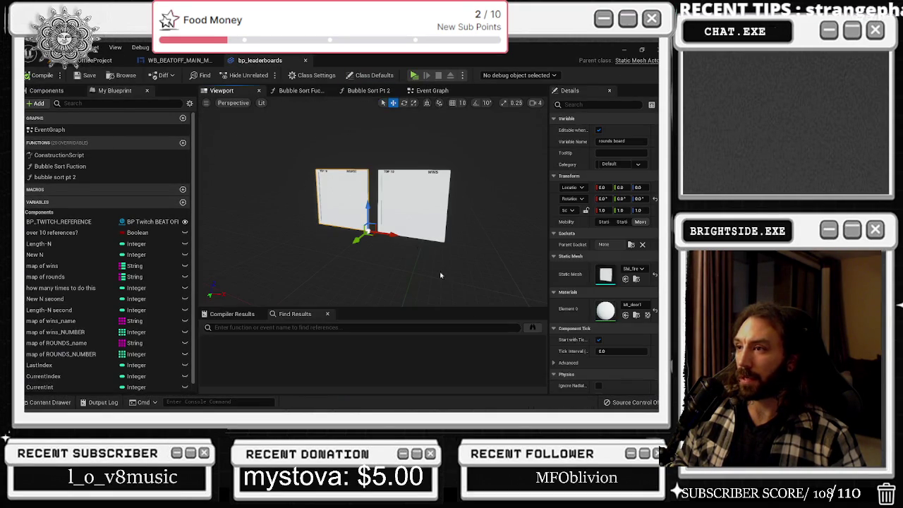
{"action": "left_click", "coordinate": [626, 278]}
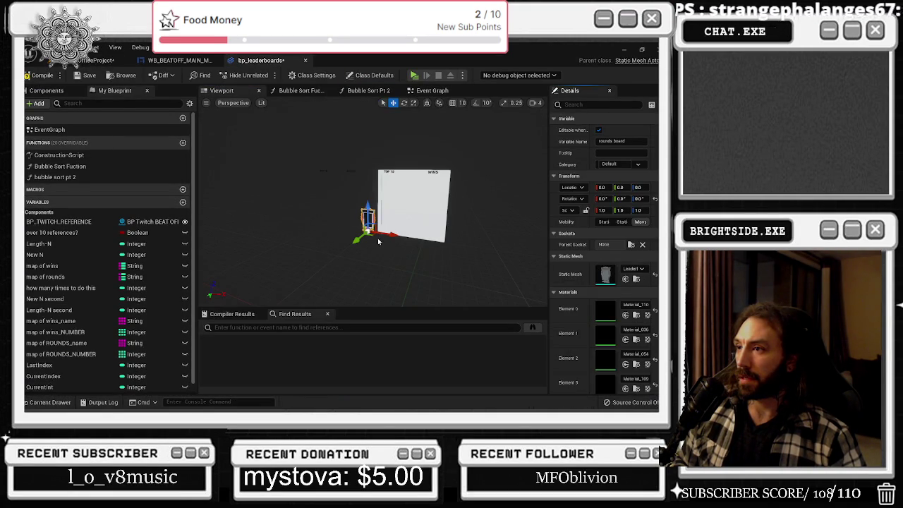
- Scale the left pink board taller and much wider
{"action": "scroll", "coordinate": [389, 227], "scroll_direction": "up", "scroll_amount": 5}
{"action": "key", "text": "f"}
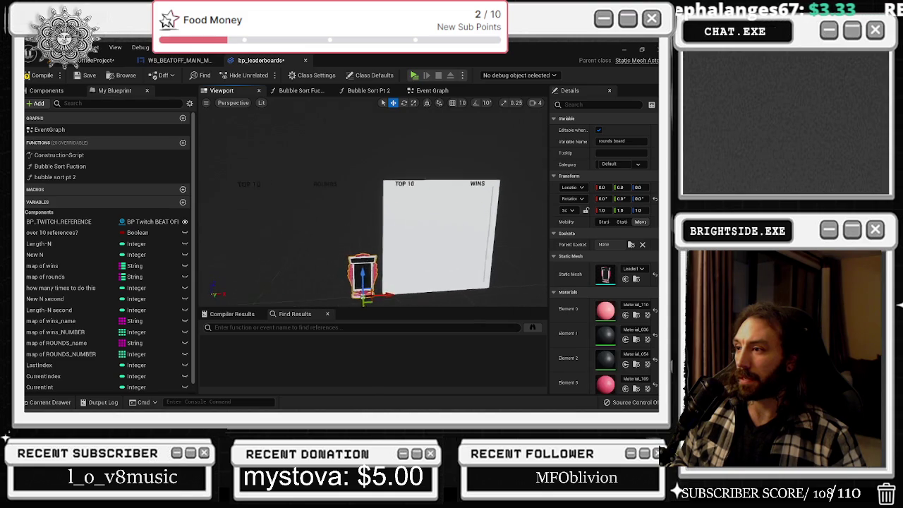
{"action": "key", "text": "e"}
{"action": "key", "text": "r"}
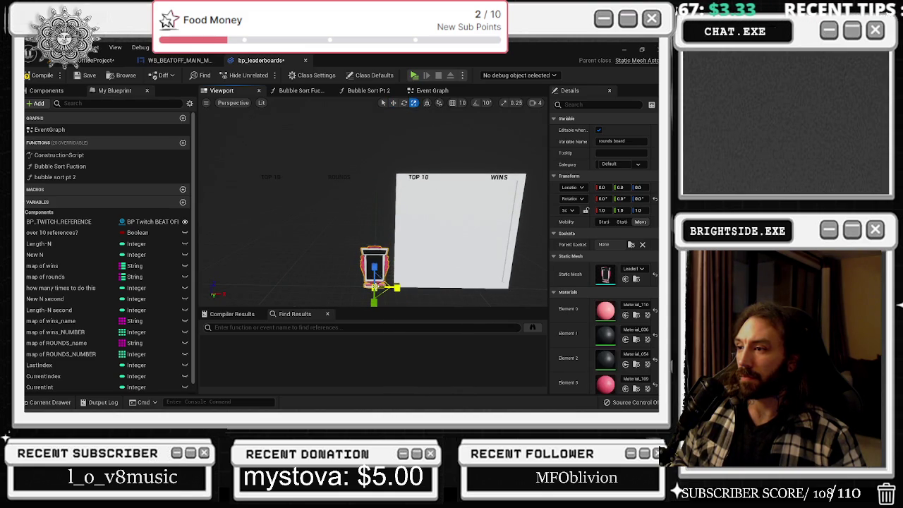
{"action": "left_click_drag", "start_coordinate": [373, 285], "coordinate": [374, 254]}
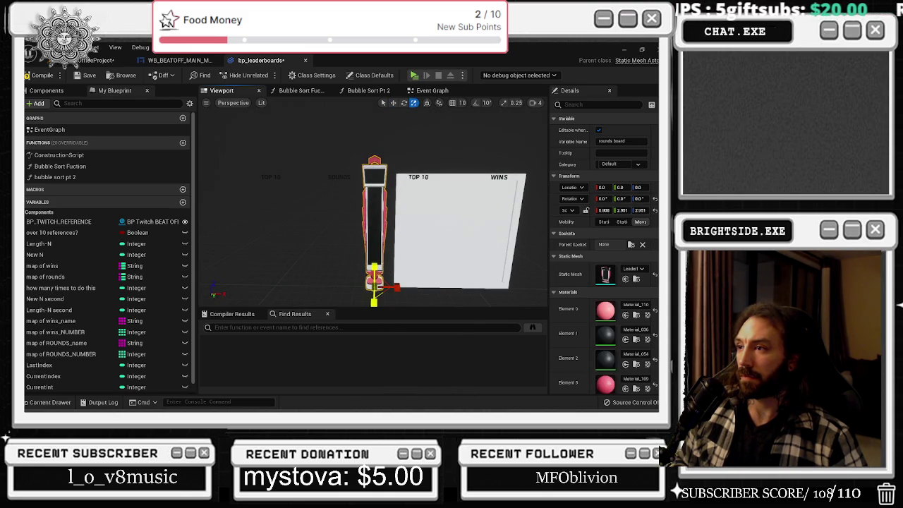
{"action": "mouse_move", "coordinate": [399, 290]}
{"action": "left_mouse_down"}
{"action": "mouse_move", "coordinate": [423, 290]}
{"action": "mouse_move", "coordinate": [358, 285]}
{"action": "left_mouse_up"}
{"action": "key", "text": "w"}
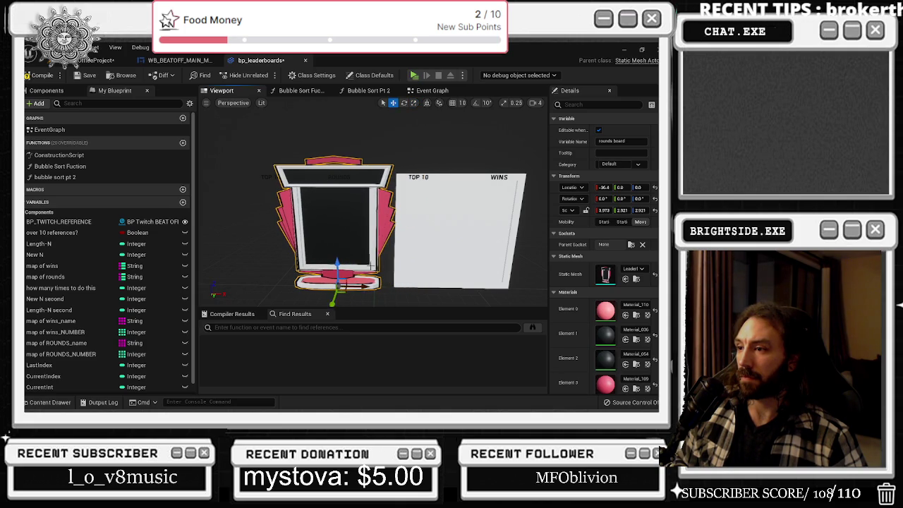
{"action": "left_click_drag", "start_coordinate": [317, 233], "coordinate": [282, 211]}
{"action": "key", "text": "r"}
{"action": "mouse_move", "coordinate": [455, 267]}
{"action": "left_mouse_down"}
{"action": "mouse_move", "coordinate": [430, 282]}
{"action": "mouse_move", "coordinate": [335, 266]}
{"action": "mouse_move", "coordinate": [452, 229]}
{"action": "left_mouse_up"}
{"action": "key", "text": "f"}
- Duplicate the pink board onto the TOP 10 panel and widen the copy
{"action": "key", "text": "w"}
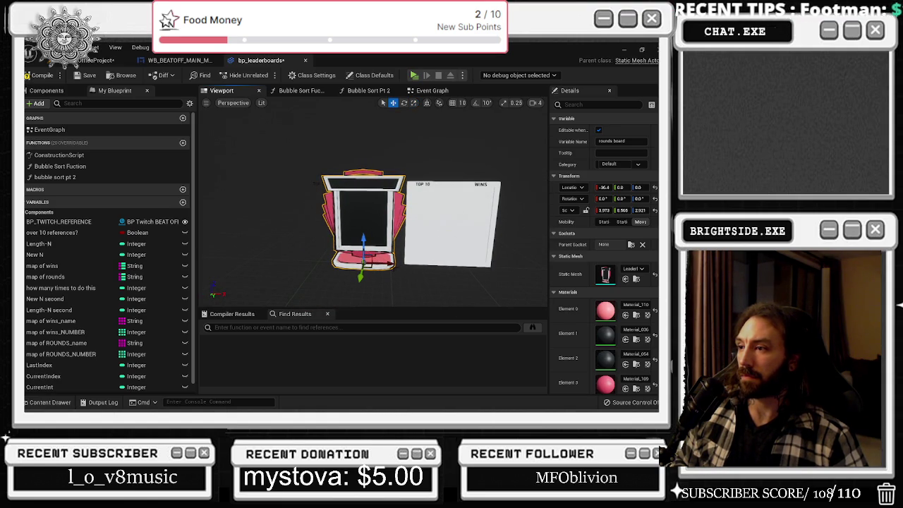
{"action": "left_click_drag", "start_coordinate": [383, 263], "coordinate": [469, 267]}
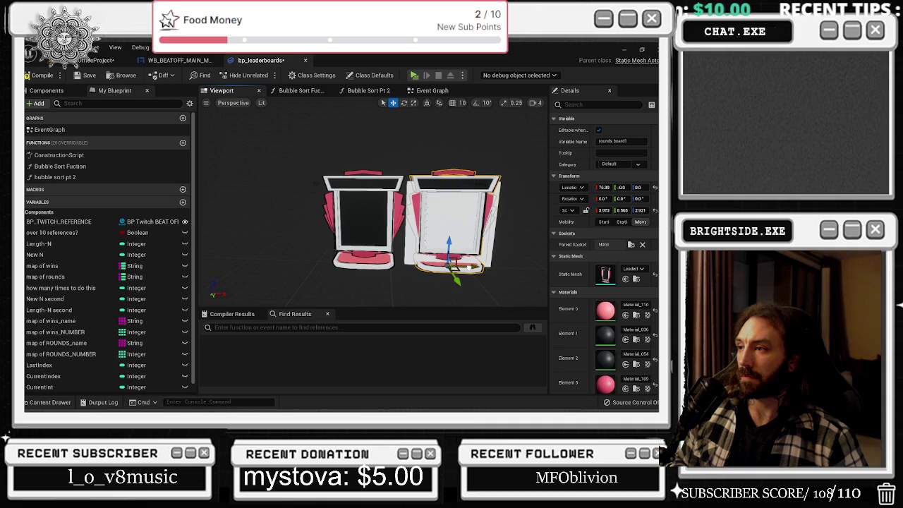
{"action": "left_click_drag", "start_coordinate": [603, 210], "coordinate": [621, 210]}
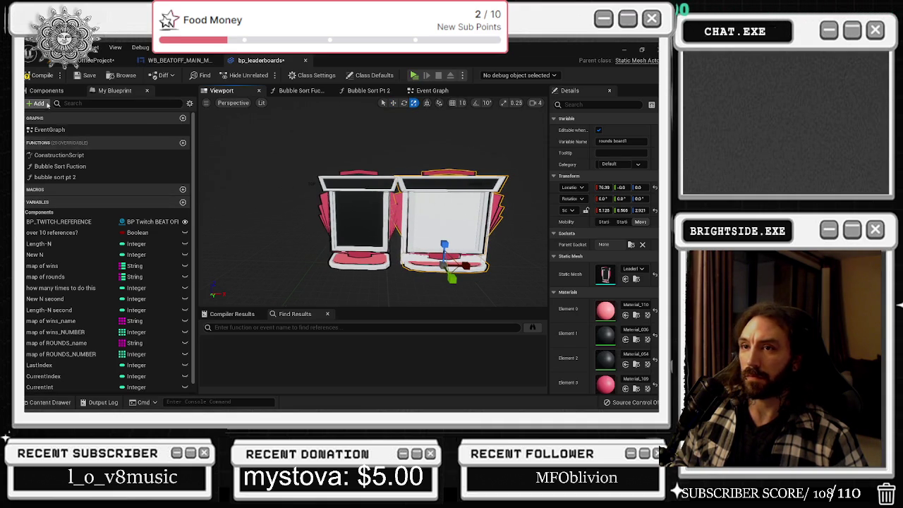
- Slide the rounds board further left, undoing the accidental board moves
{"action": "left_click", "coordinate": [46, 91]}
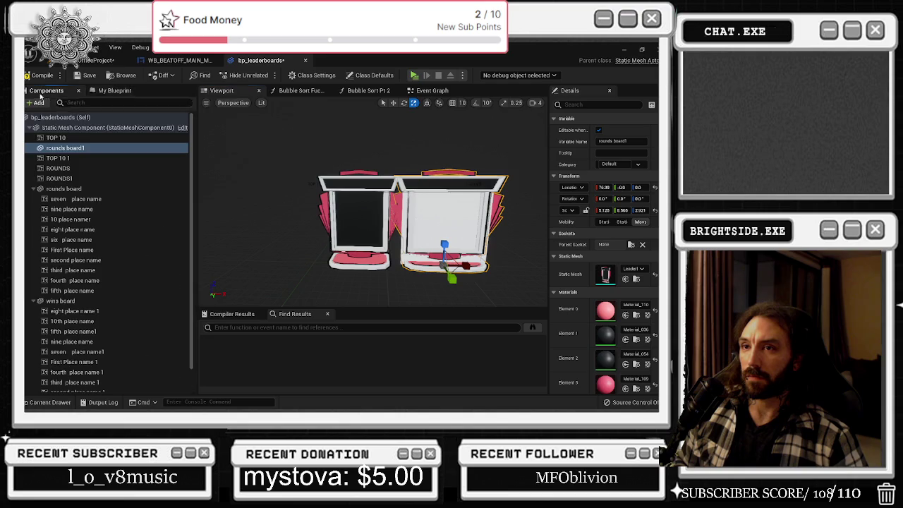
{"action": "left_click", "coordinate": [70, 188]}
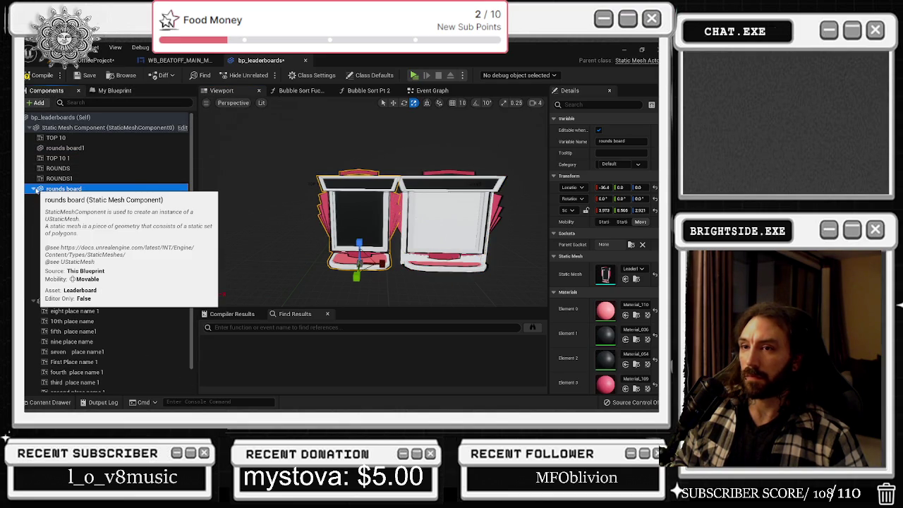
{"action": "left_click", "coordinate": [34, 189]}
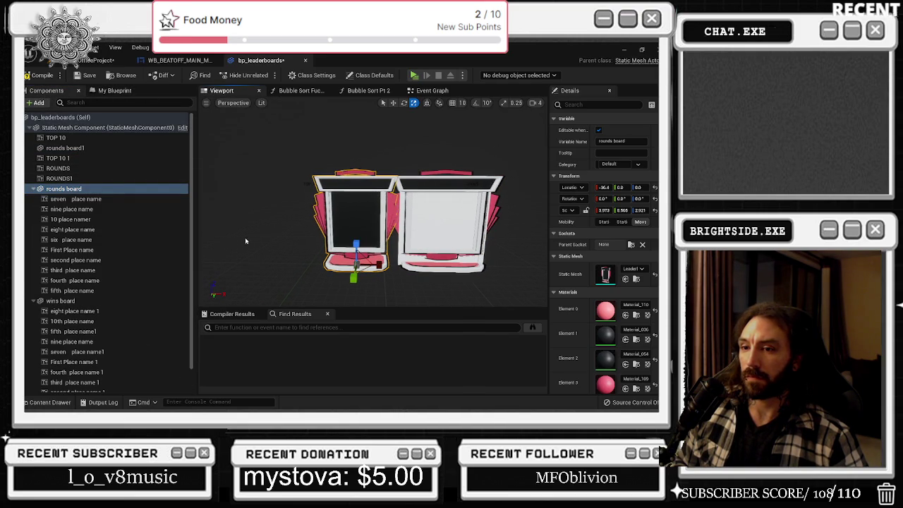
{"action": "scroll", "coordinate": [292, 212], "scroll_direction": "down", "scroll_amount": 3}
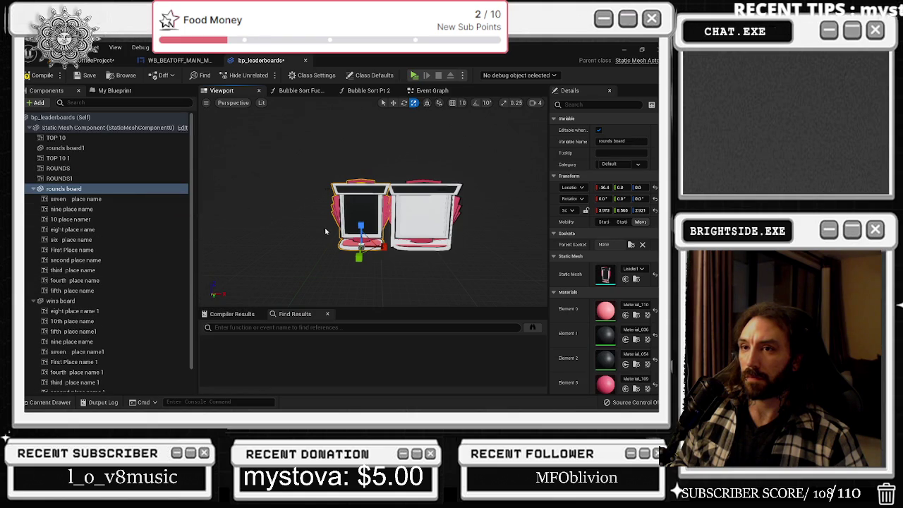
{"action": "left_click", "coordinate": [132, 149]}
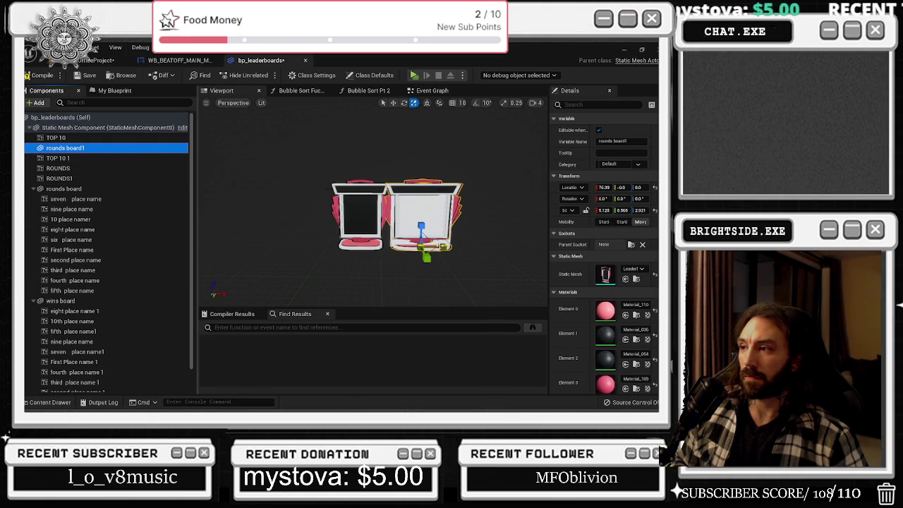
{"action": "mouse_move", "coordinate": [443, 248]}
{"action": "left_mouse_down"}
{"action": "mouse_move", "coordinate": [456, 247]}
{"action": "mouse_move", "coordinate": [438, 244]}
{"action": "left_mouse_up"}
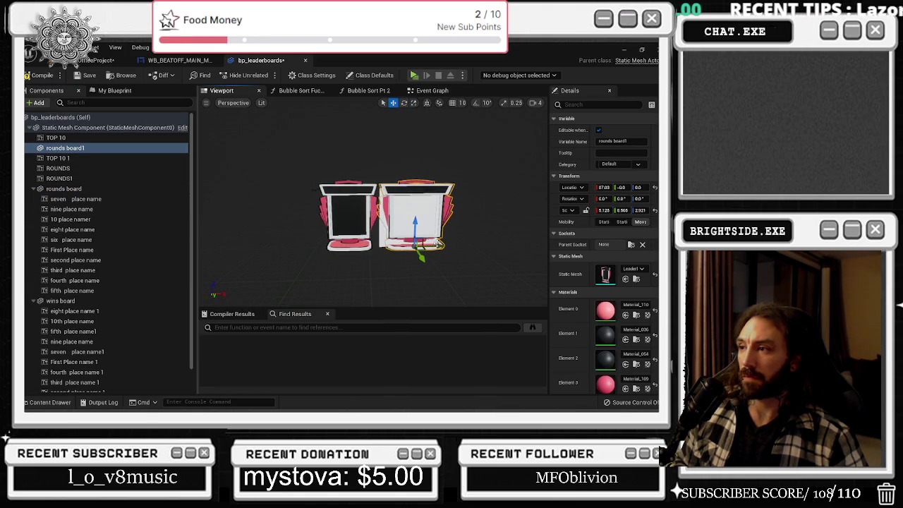
{"action": "key", "text": "ctrl+z"}
{"action": "left_click", "coordinate": [64, 189]}
{"action": "left_click_drag", "start_coordinate": [368, 248], "coordinate": [361, 248]}
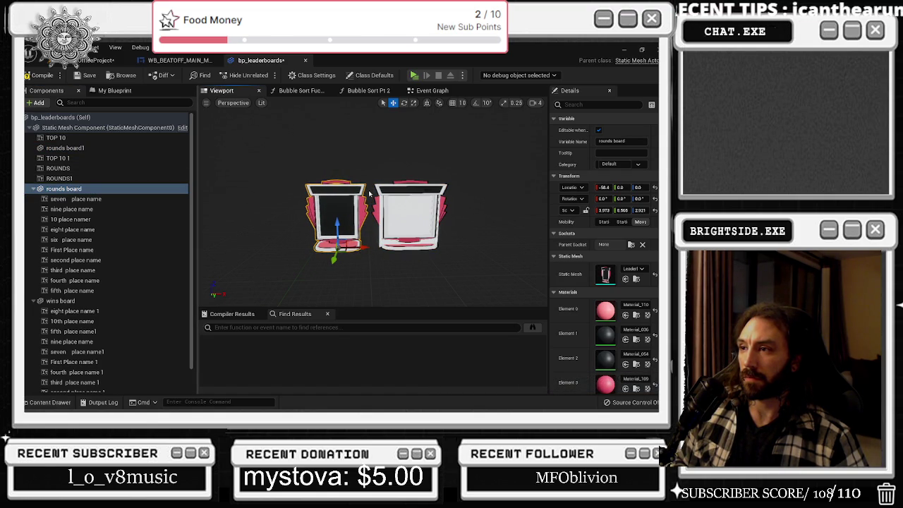
{"action": "double_click", "coordinate": [65, 147]}
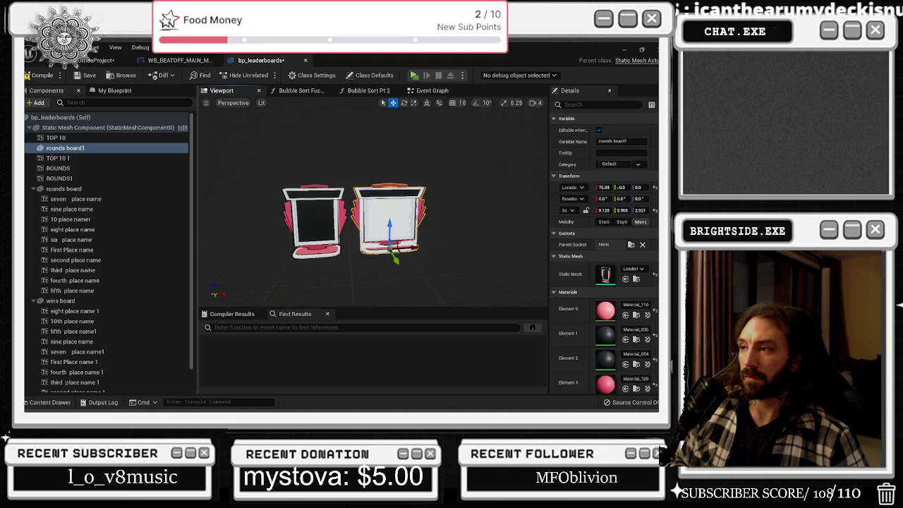
{"action": "mouse_move", "coordinate": [459, 263]}
{"action": "left_mouse_down"}
{"action": "mouse_move", "coordinate": [451, 254]}
{"action": "mouse_move", "coordinate": [467, 281]}
{"action": "mouse_move", "coordinate": [515, 282]}
{"action": "mouse_move", "coordinate": [480, 280]}
{"action": "left_mouse_up"}
{"action": "key", "text": "ctrl+z"}
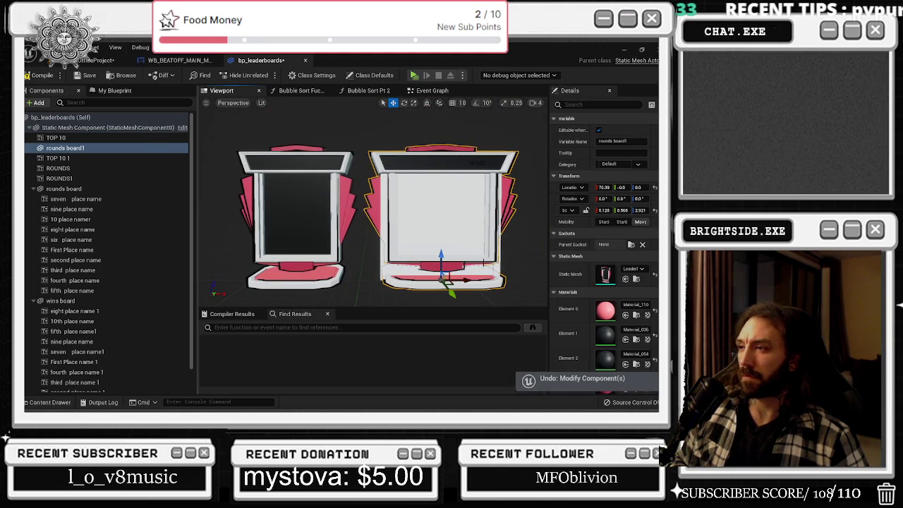
- Give the wins board the Leaderboard mesh and move it to the right
{"action": "left_click", "coordinate": [472, 237]}
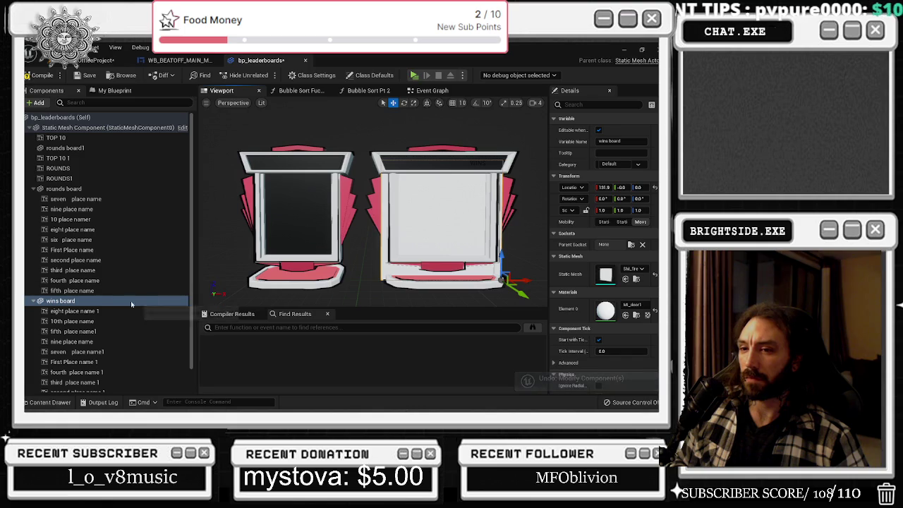
{"action": "left_click", "coordinate": [78, 199]}
{"action": "left_click", "coordinate": [85, 301]}
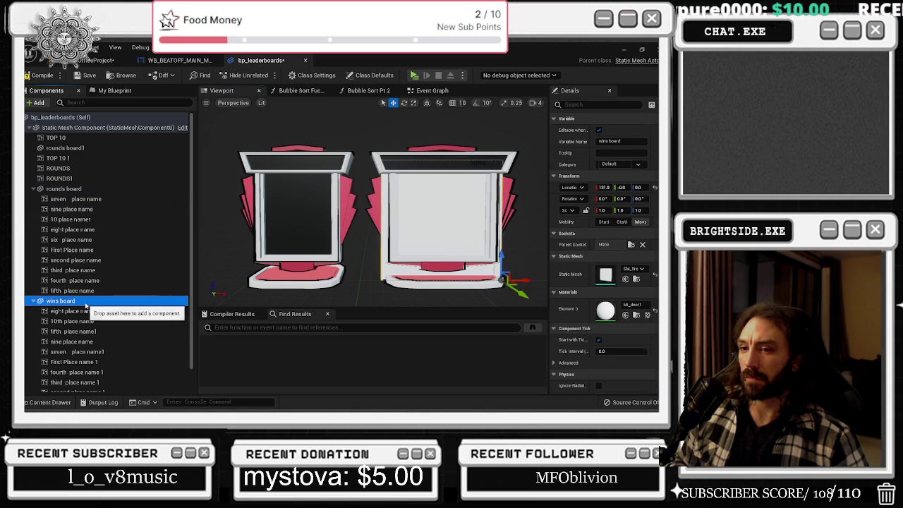
{"action": "left_click", "coordinate": [472, 149]}
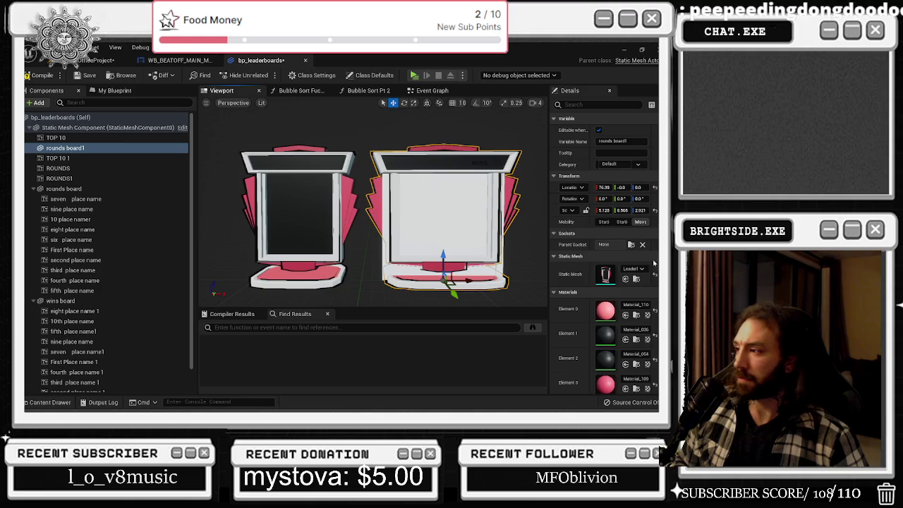
{"action": "key", "text": "ctrl+space"}
{"action": "key", "text": "ctrl+space"}
{"action": "scroll", "coordinate": [101, 243], "scroll_direction": "down", "scroll_amount": 1}
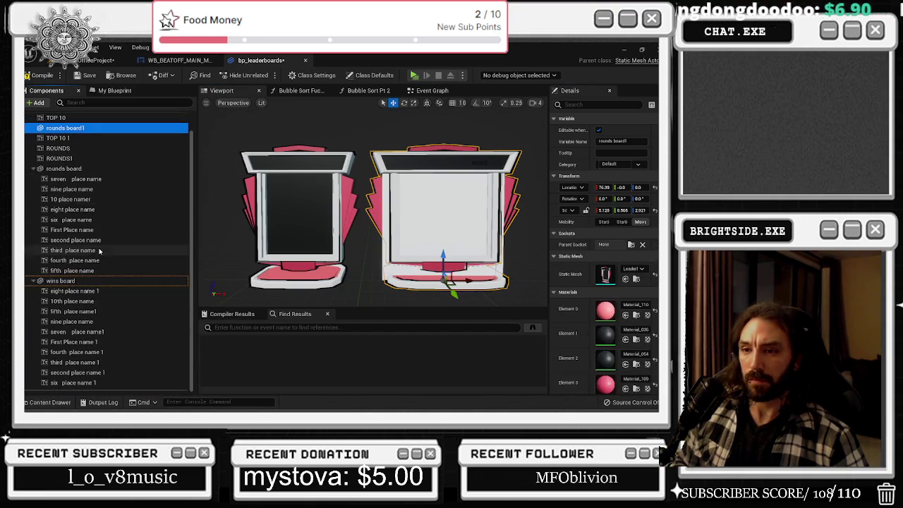
{"action": "left_click", "coordinate": [92, 280]}
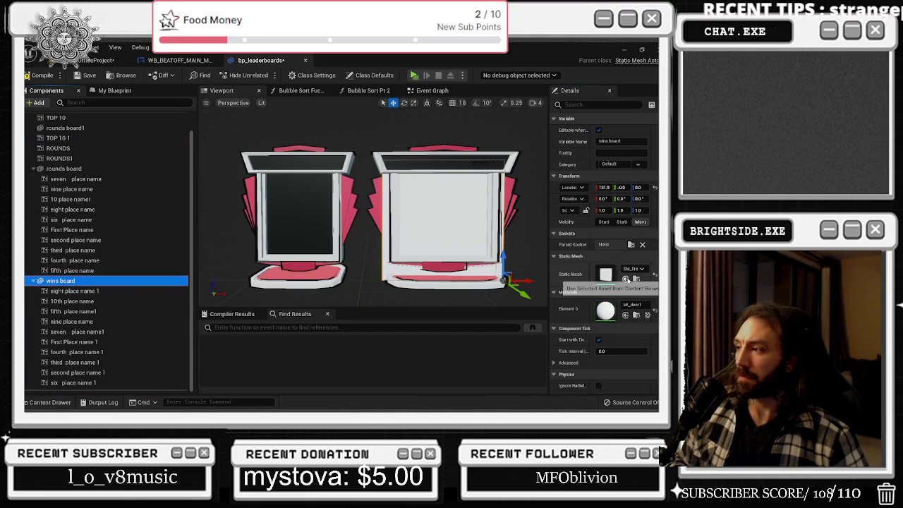
{"action": "left_click", "coordinate": [625, 279]}
{"action": "key", "text": "f"}
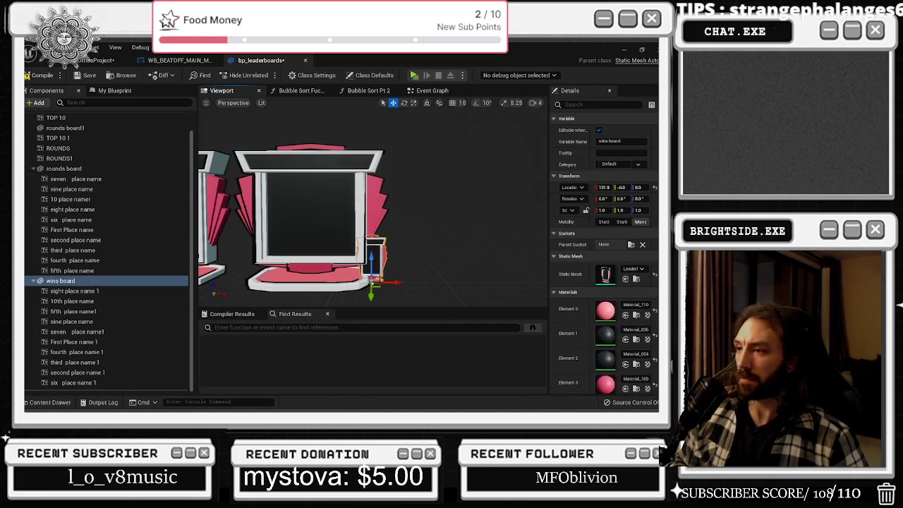
{"action": "left_click_drag", "start_coordinate": [391, 282], "coordinate": [427, 282]}
- Center the wins board and copy rounds board1's Scale into its Transform
{"action": "left_click", "coordinate": [292, 205]}
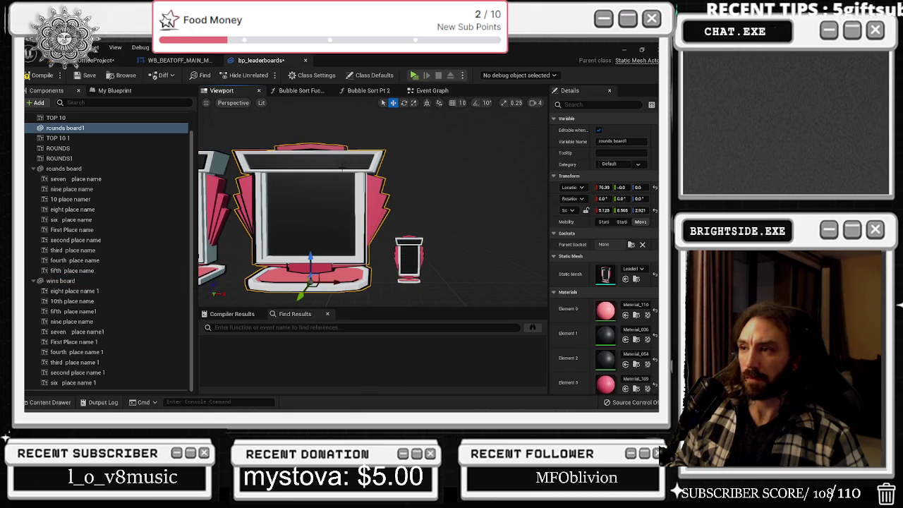
{"action": "left_click", "coordinate": [408, 260]}
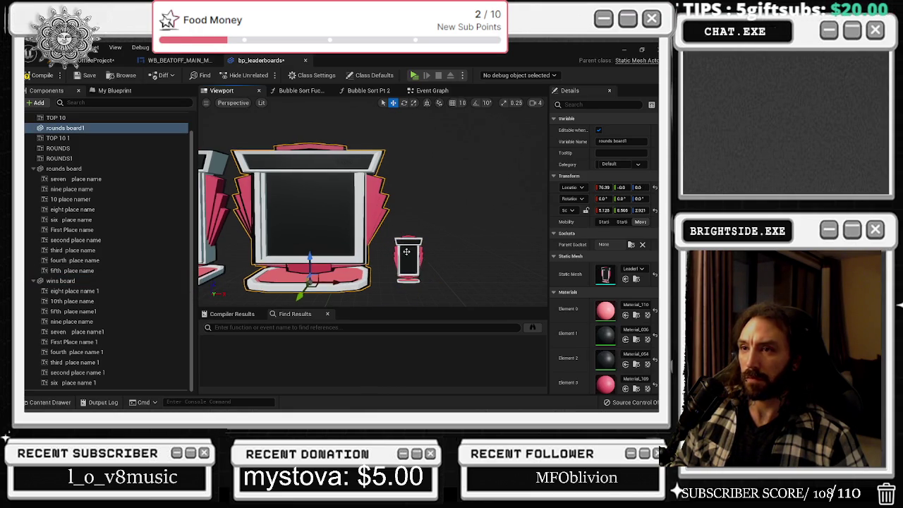
{"action": "left_click_drag", "start_coordinate": [429, 281], "coordinate": [330, 281]}
{"action": "left_click", "coordinate": [366, 232]}
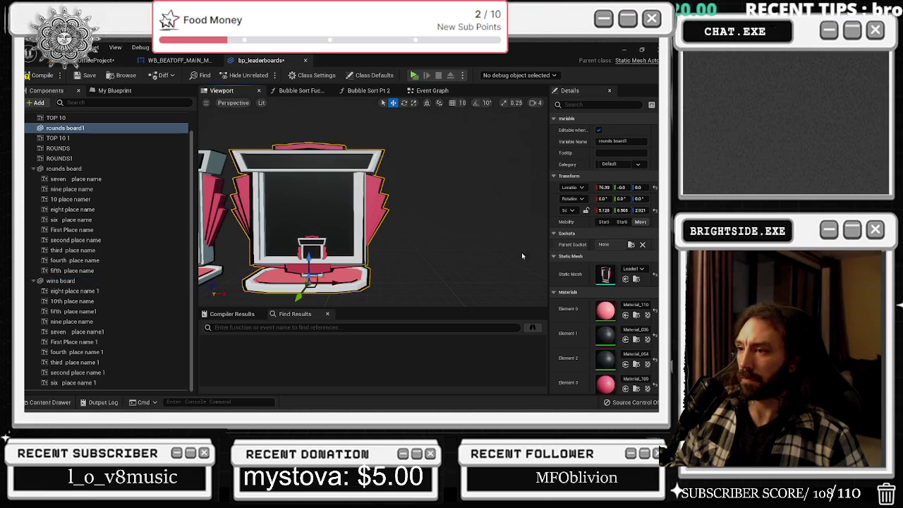
{"action": "left_click", "coordinate": [595, 210]}
{"action": "left_click", "coordinate": [311, 250]}
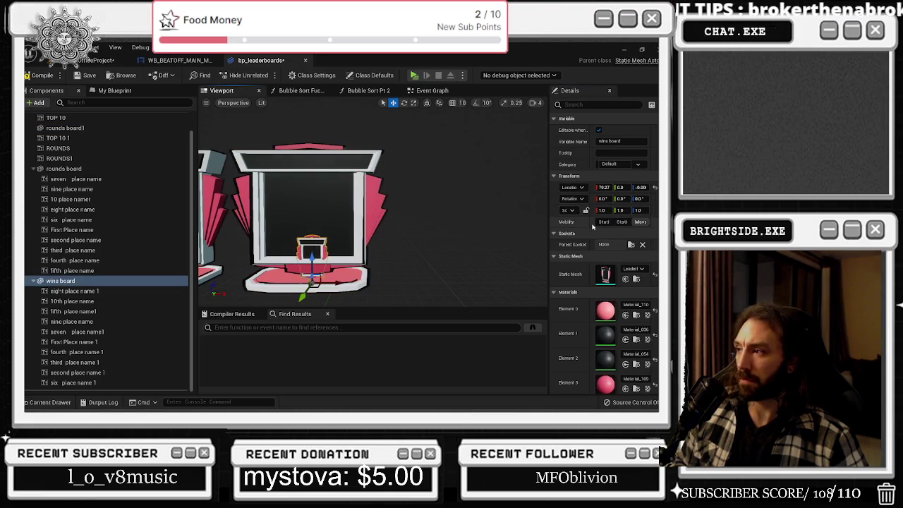
{"action": "left_click", "coordinate": [594, 210], "text": "shift"}
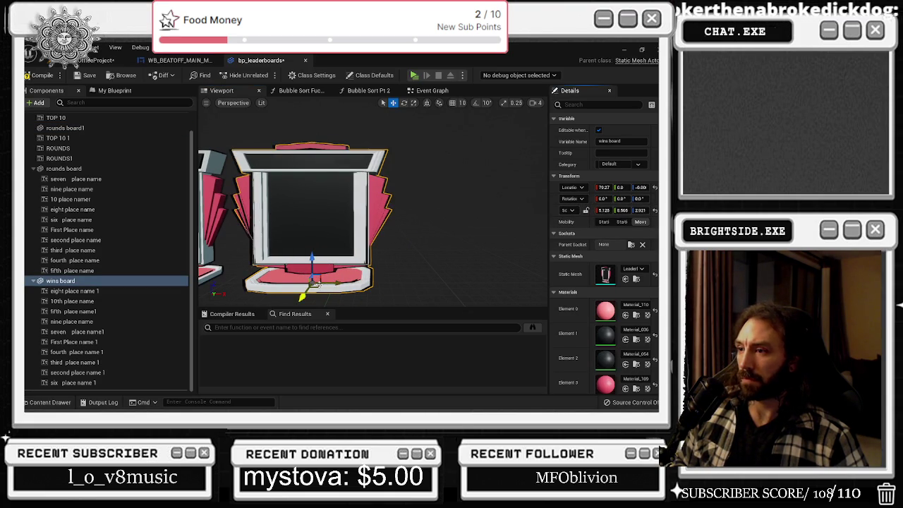
- Make rounds board1 the Blueprint's root component
{"action": "left_click", "coordinate": [110, 129]}
{"action": "left_click_drag", "start_coordinate": [109, 129], "coordinate": [109, 129]}
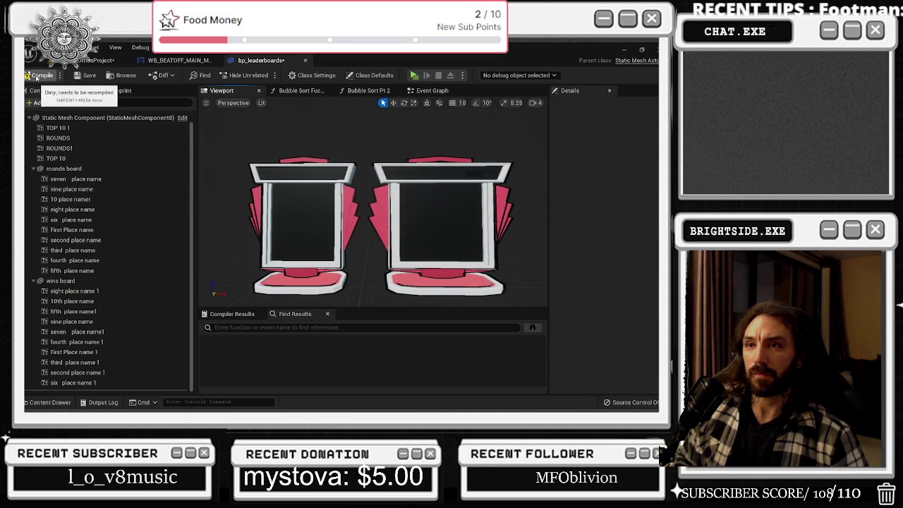
{"action": "left_click", "coordinate": [76, 178]}
- Color all rounds and wins board place-name texts white
{"action": "left_click", "coordinate": [98, 271], "text": "shift"}
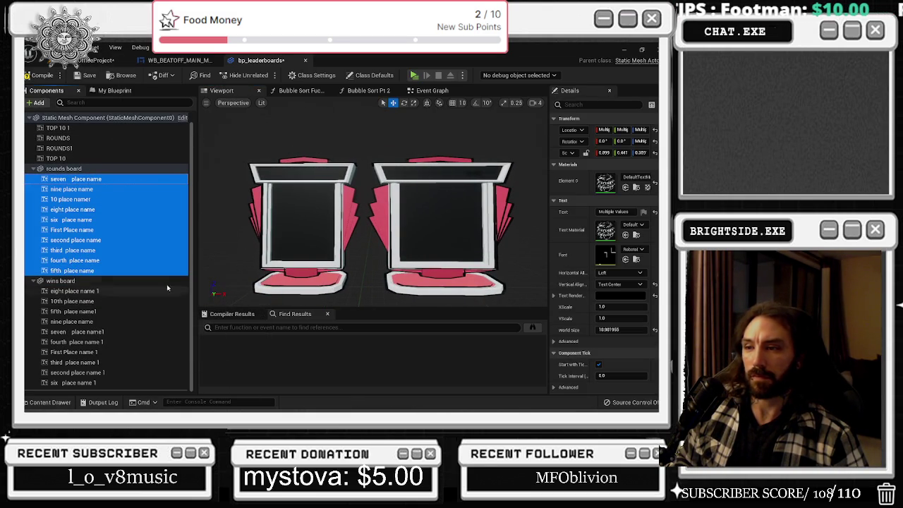
{"action": "left_click", "coordinate": [630, 297]}
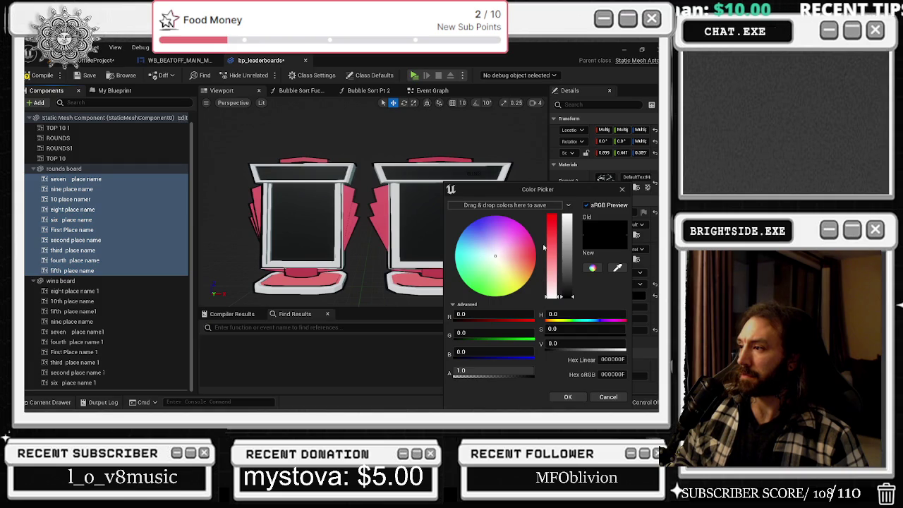
{"action": "left_click", "coordinate": [567, 215]}
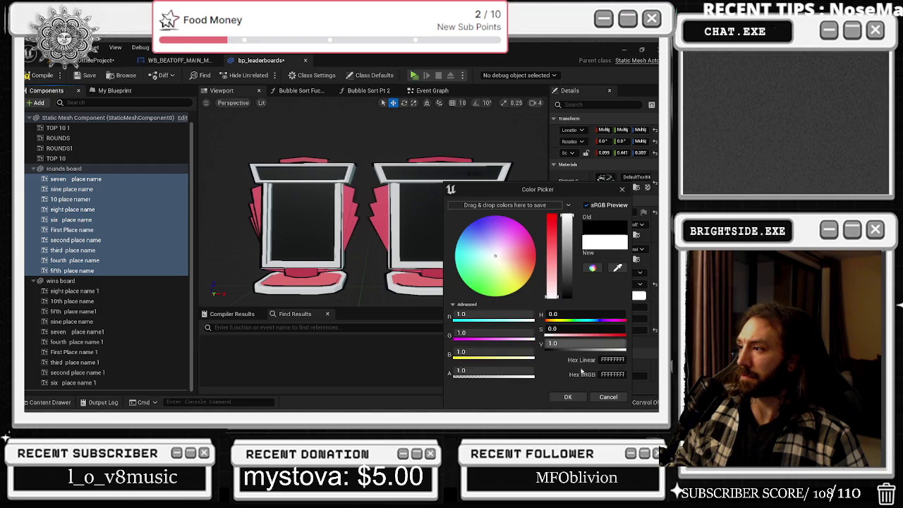
{"action": "left_click", "coordinate": [568, 396]}
{"action": "left_click", "coordinate": [74, 290]}
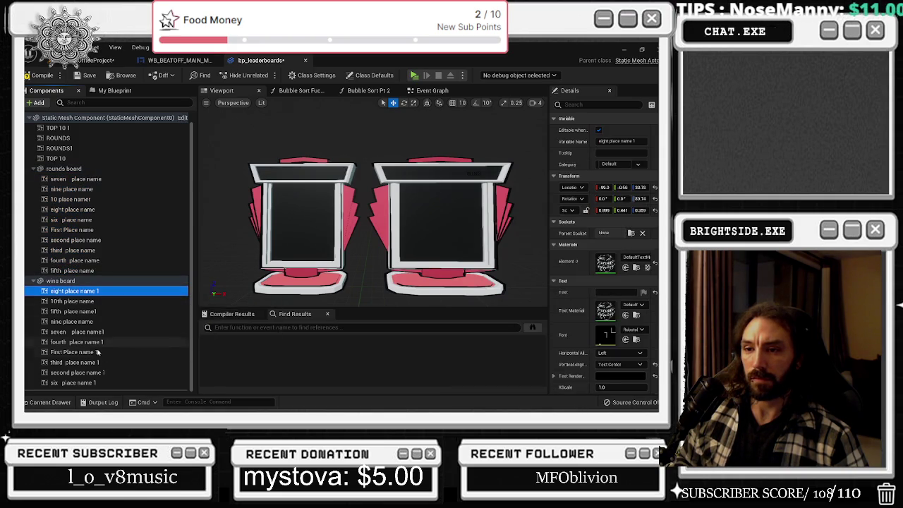
{"action": "left_click", "coordinate": [80, 384], "text": "shift"}
{"action": "left_click", "coordinate": [617, 301]}
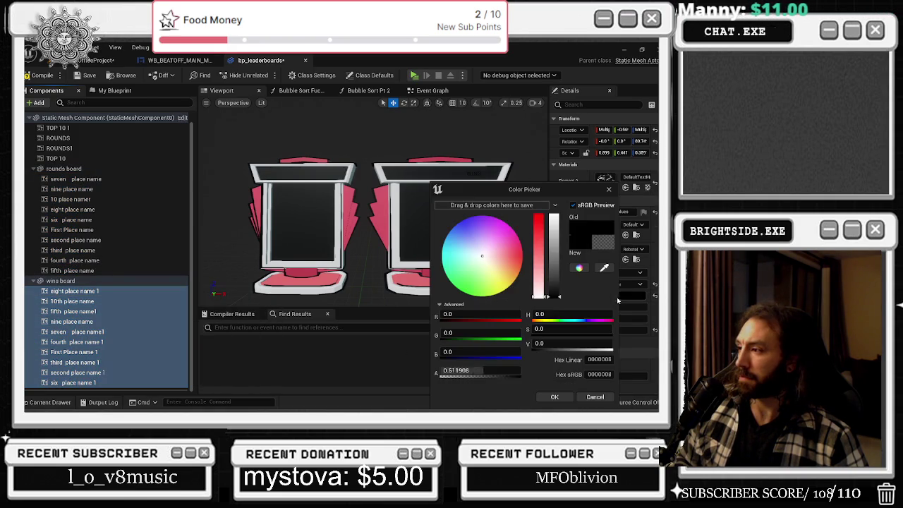
{"action": "left_click", "coordinate": [554, 216]}
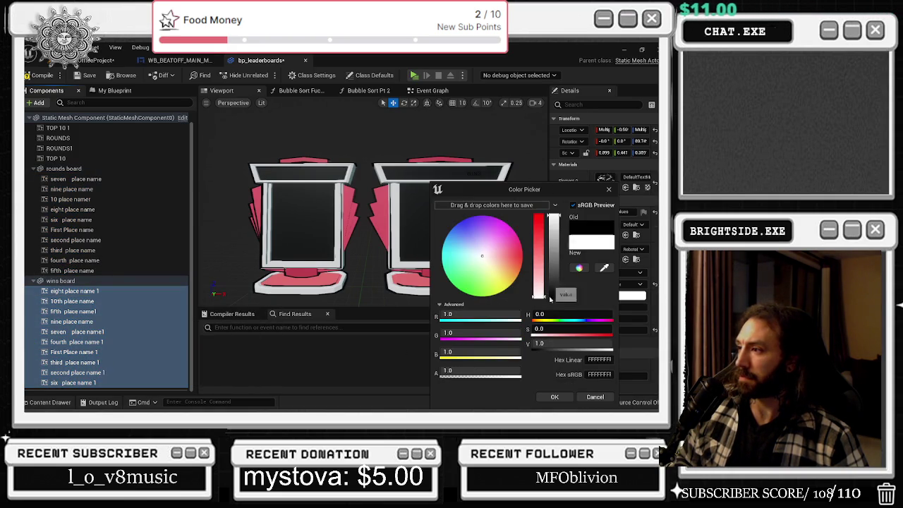
{"action": "left_click", "coordinate": [557, 396]}
- Color the four TOP 10, ROUNDS and WINS title texts white
{"action": "scroll", "coordinate": [106, 169], "scroll_direction": "up", "scroll_amount": 1}
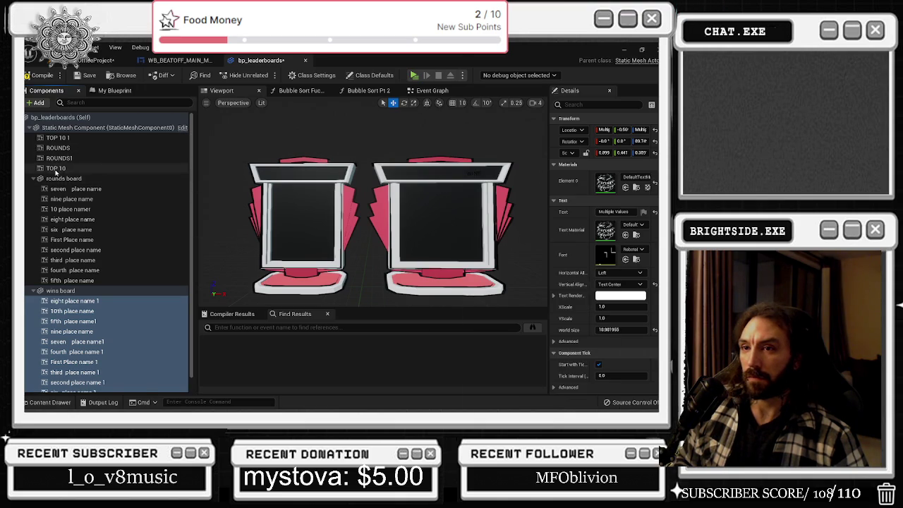
{"action": "left_click", "coordinate": [57, 168]}
{"action": "left_click", "coordinate": [71, 139], "text": "shift"}
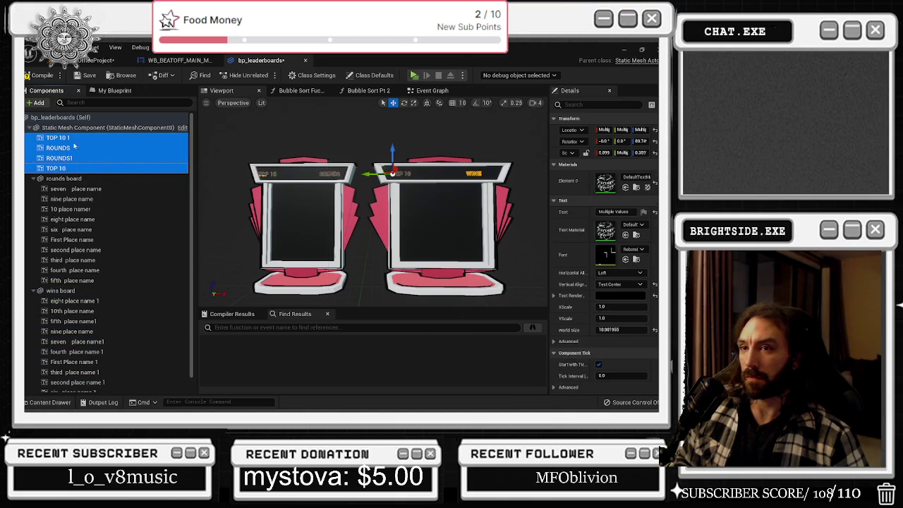
{"action": "left_click", "coordinate": [620, 296]}
{"action": "left_click_drag", "start_coordinate": [564, 268], "coordinate": [561, 218]}
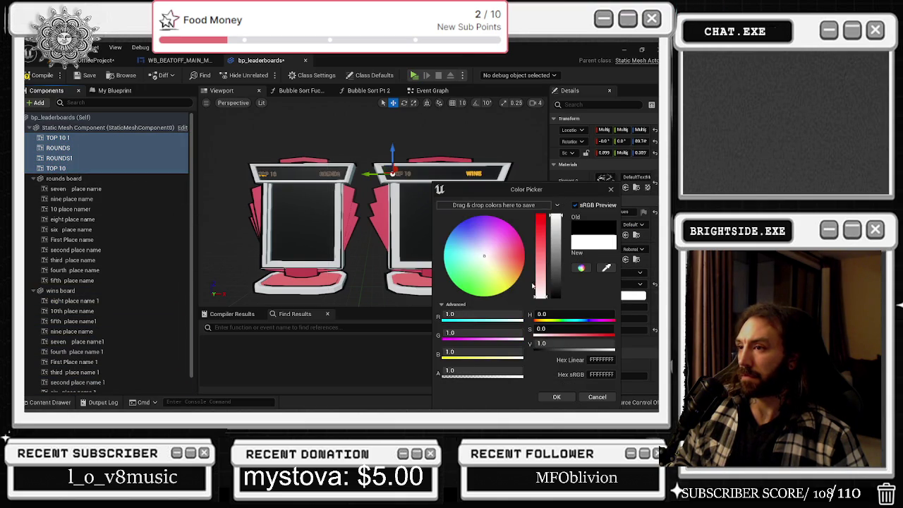
{"action": "left_click", "coordinate": [556, 397]}
{"action": "mouse_move", "coordinate": [366, 212]}
{"action": "left_mouse_down"}
{"action": "mouse_move", "coordinate": [303, 201]}
{"action": "mouse_move", "coordinate": [352, 189]}
{"action": "left_mouse_up"}
{"action": "left_click", "coordinate": [76, 188]}
{"action": "left_click", "coordinate": [72, 280], "text": "shift"}
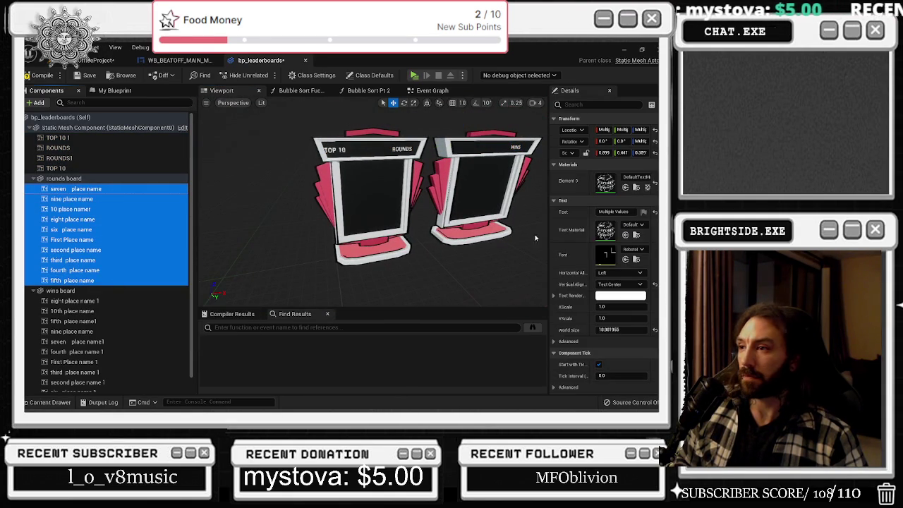
- Enter a shared placeholder text for all rounds board place-name texts
{"action": "left_click", "coordinate": [613, 210]}
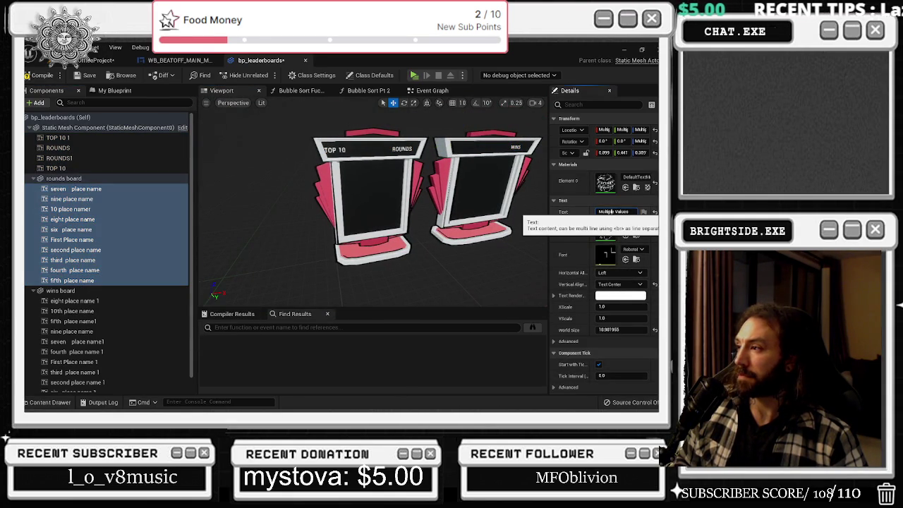
{"action": "type", "text": "FWEFWEF"}
{"action": "key", "text": "Return"}
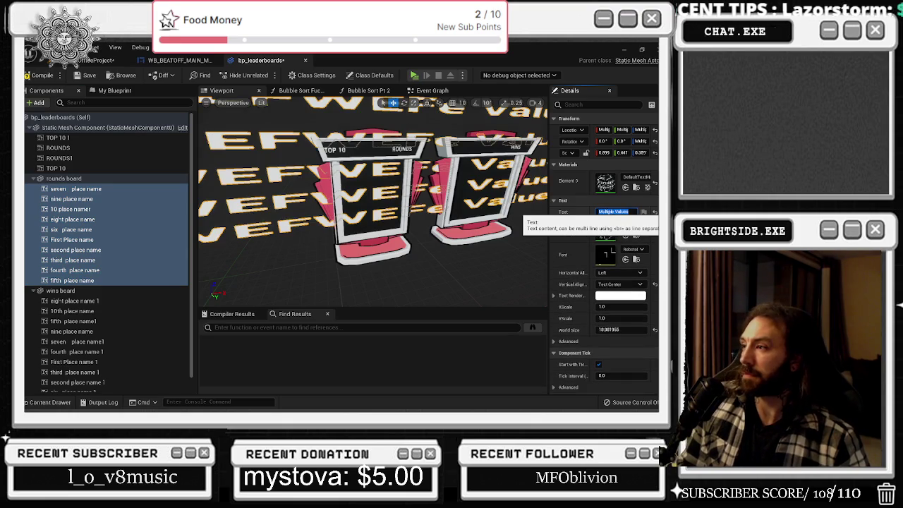
{"action": "key", "text": "ctrl+z"}
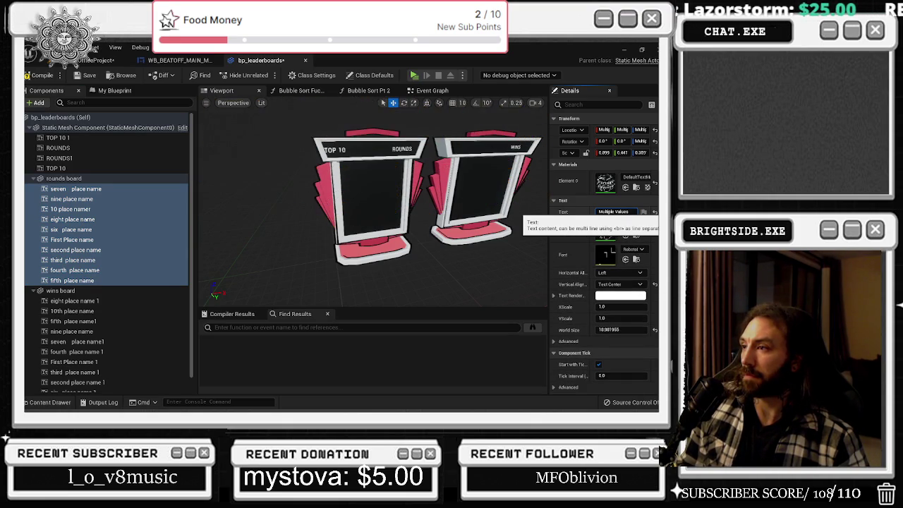
{"action": "type", "text": "FWEF"}
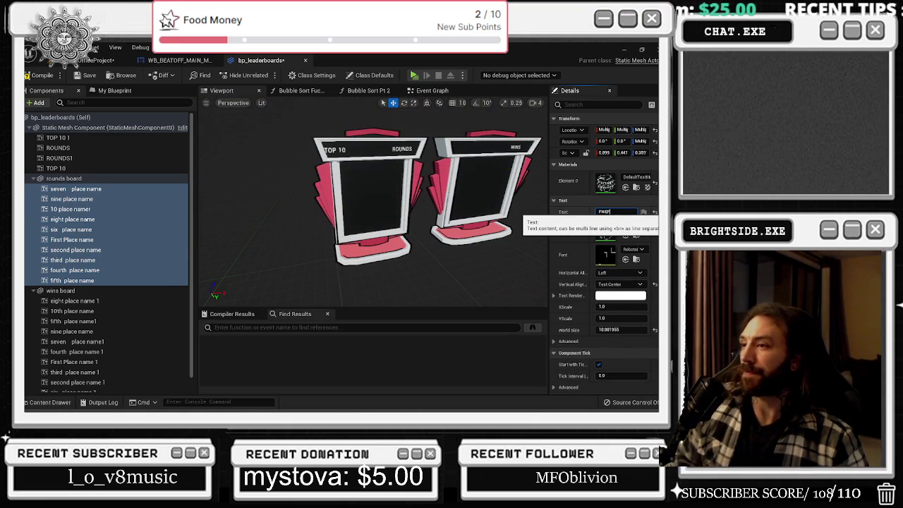
{"action": "key", "text": "Escape"}
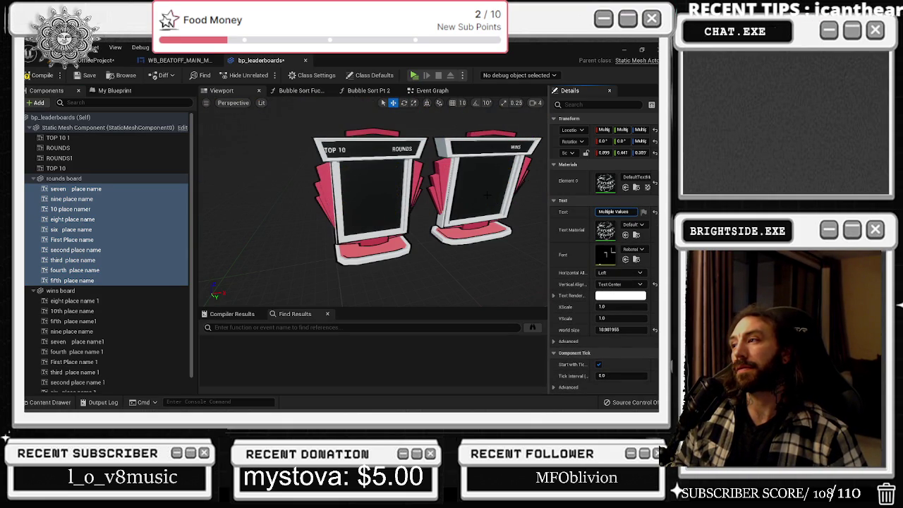
{"action": "scroll", "coordinate": [487, 194], "scroll_direction": "up", "scroll_amount": 3}
{"action": "left_click", "coordinate": [72, 280]}
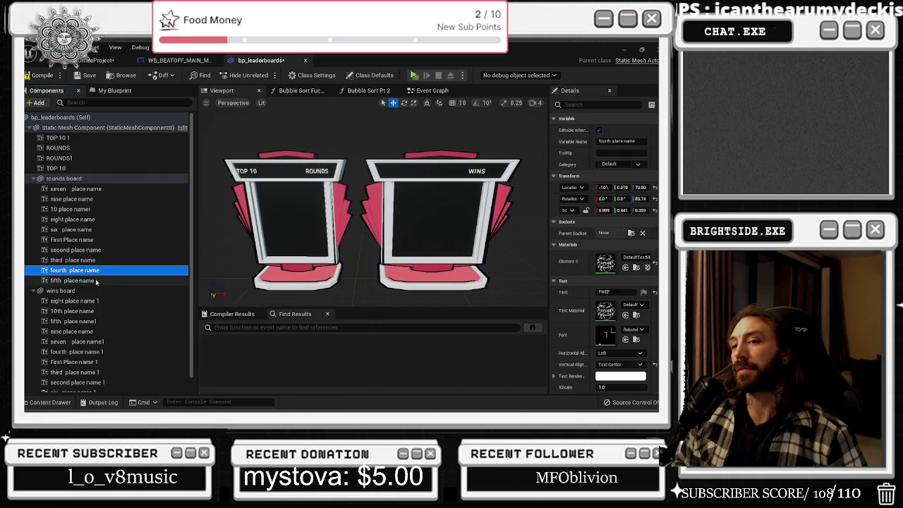
{"action": "left_click", "coordinate": [79, 189], "text": "shift"}
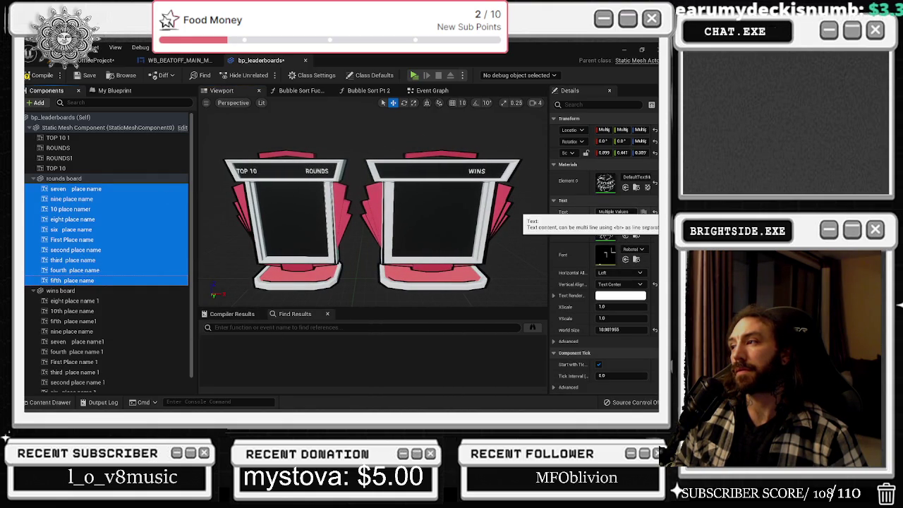
{"action": "left_click", "coordinate": [613, 212]}
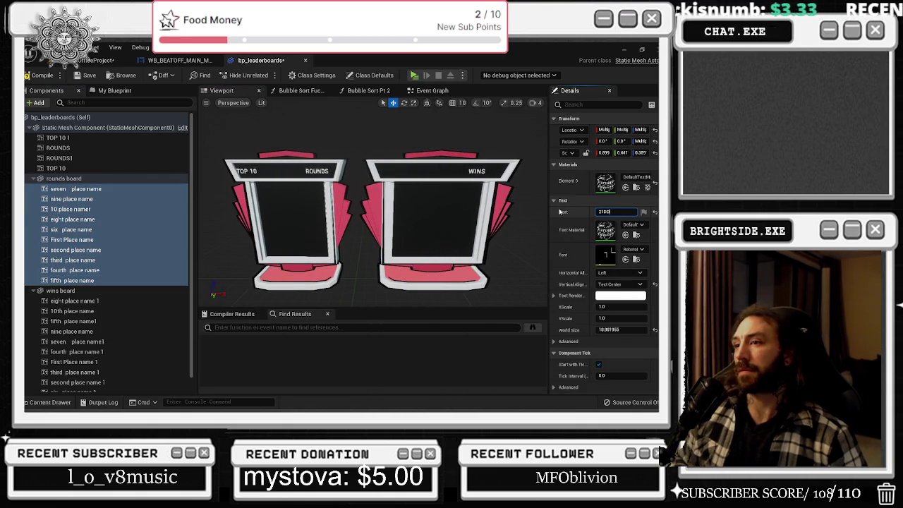
- Check the individual place-name texts to confirm each shows the 21DD placeholder
{"action": "mouse_move", "coordinate": [426, 180]}
{"action": "left_mouse_down"}
{"action": "mouse_move", "coordinate": [387, 184]}
{"action": "mouse_move", "coordinate": [388, 166]}
{"action": "left_mouse_up"}
{"action": "left_click", "coordinate": [76, 189]}
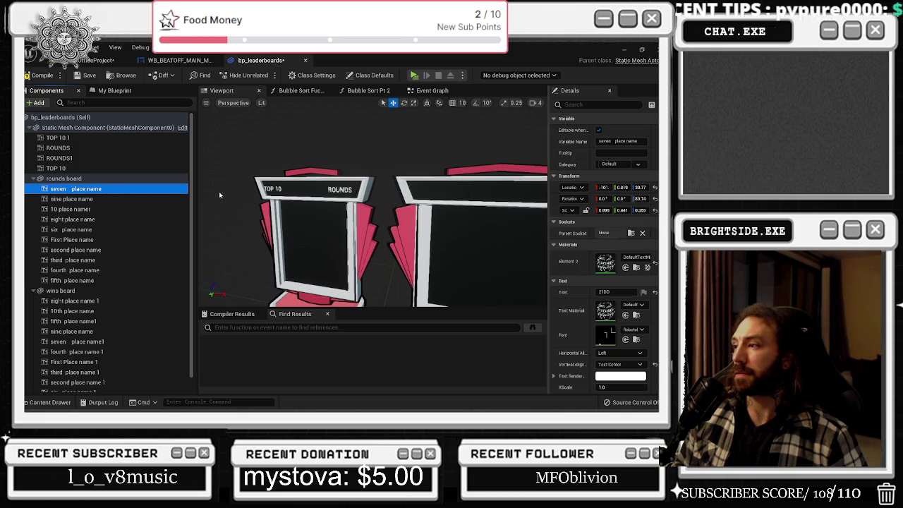
{"action": "left_click", "coordinate": [74, 199]}
{"action": "left_click", "coordinate": [70, 209]}
{"action": "left_click", "coordinate": [72, 219]}
{"action": "left_click", "coordinate": [70, 230]}
{"action": "left_click", "coordinate": [78, 250]}
{"action": "left_click", "coordinate": [88, 260]}
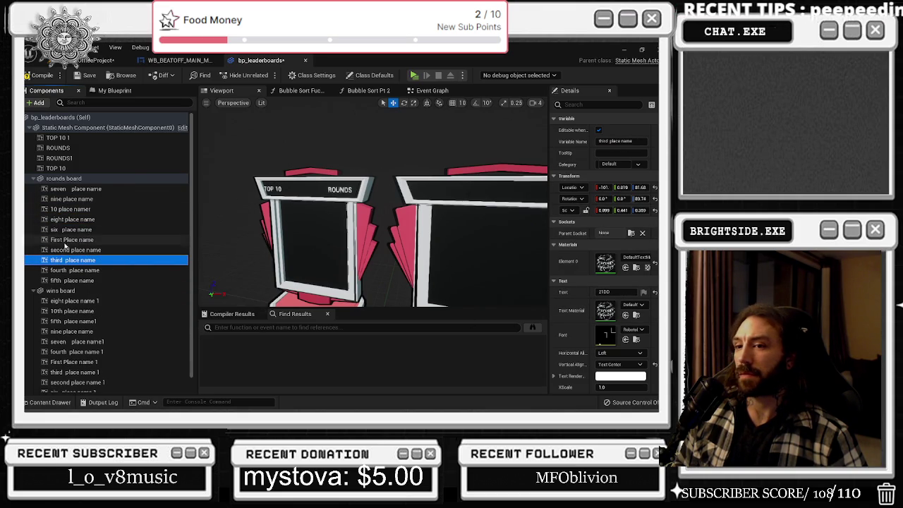
{"action": "left_click", "coordinate": [72, 280]}
- Frame the place-name texts and scale the whole stack down
{"action": "key", "text": "f"}
{"action": "scroll", "coordinate": [299, 223], "scroll_direction": "down", "scroll_amount": 6}
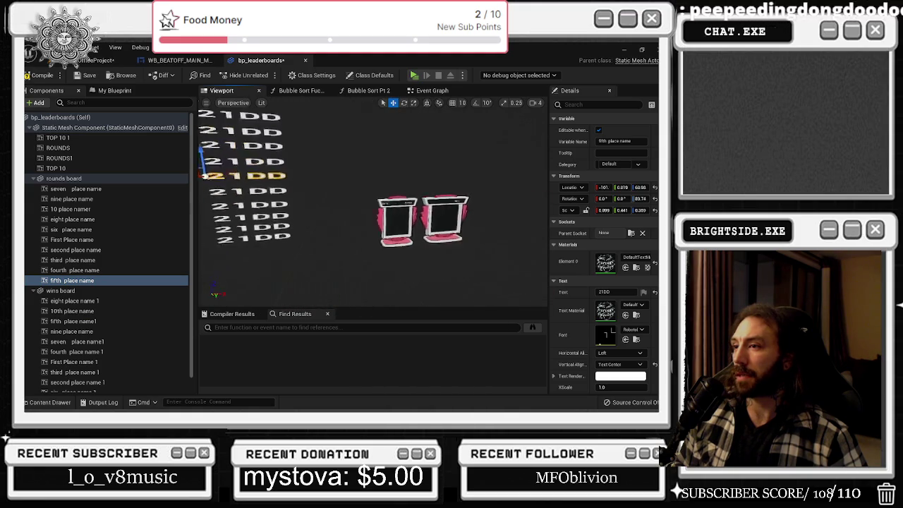
{"action": "left_click", "coordinate": [71, 189], "text": "shift"}
{"action": "key", "text": "e"}
{"action": "scroll", "coordinate": [211, 184], "scroll_direction": "up", "scroll_amount": 2}
{"action": "key", "text": "r"}
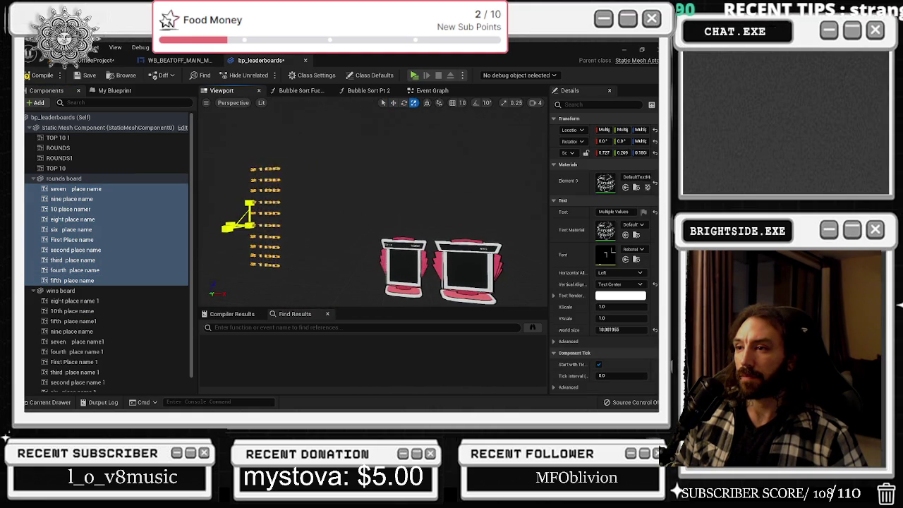